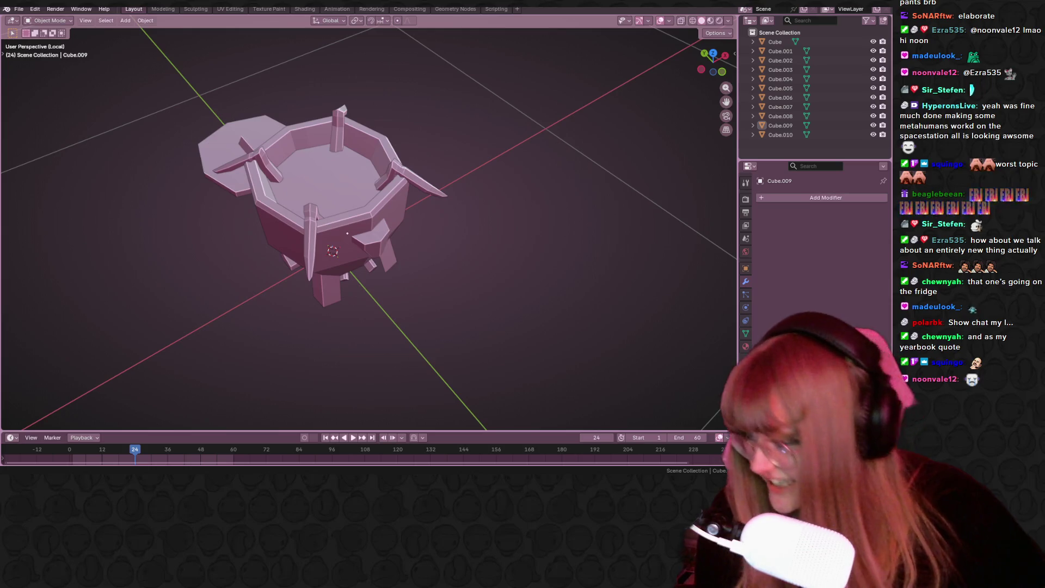
Select the lid object Cube.001 and orbit to view it beside the pot.
{"action": "key", "text": "ctrl+alt+z"}
{"action": "left_click", "coordinate": [22, 65]}
{"action": "middle_click_drag", "start_coordinate": [363, 145], "coordinate": [335, 162]}
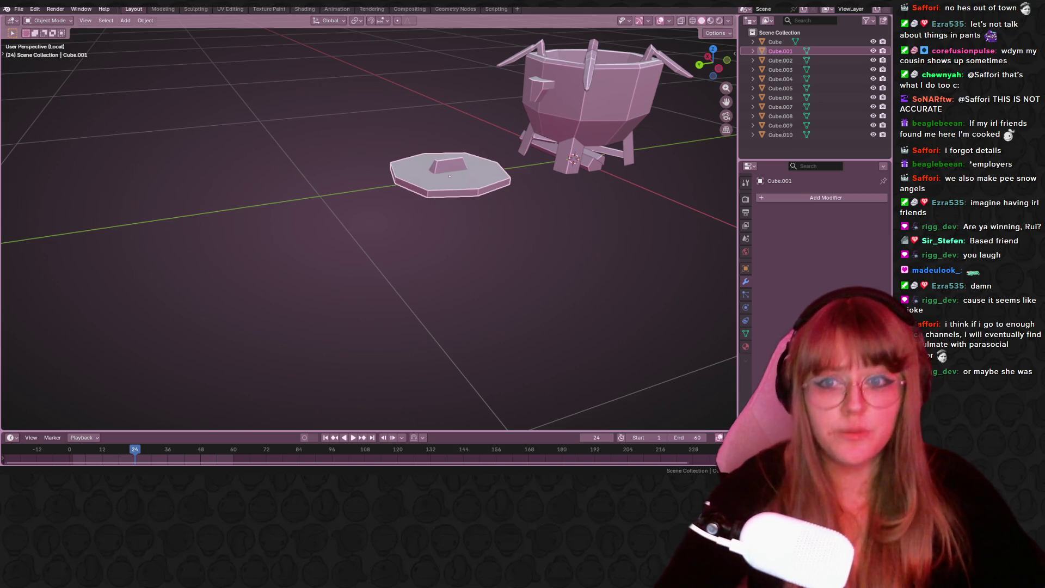
In Left orthographic view, tilt and move the lid so it leans against the pot.
{"action": "left_click", "coordinate": [721, 70]}
{"action": "mouse_move", "coordinate": [545, 135]}
{"action": "middle_mouse_down", "text": "shift"}
{"action": "mouse_move", "coordinate": [482, 135]}
{"action": "mouse_move", "coordinate": [426, 181]}
{"action": "middle_mouse_up", "text": "shift"}
{"action": "scroll", "coordinate": [426, 183], "scroll_direction": "up", "scroll_amount": 4}
{"action": "middle_click_drag", "start_coordinate": [405, 252], "coordinate": [367, 296], "text": "shift"}
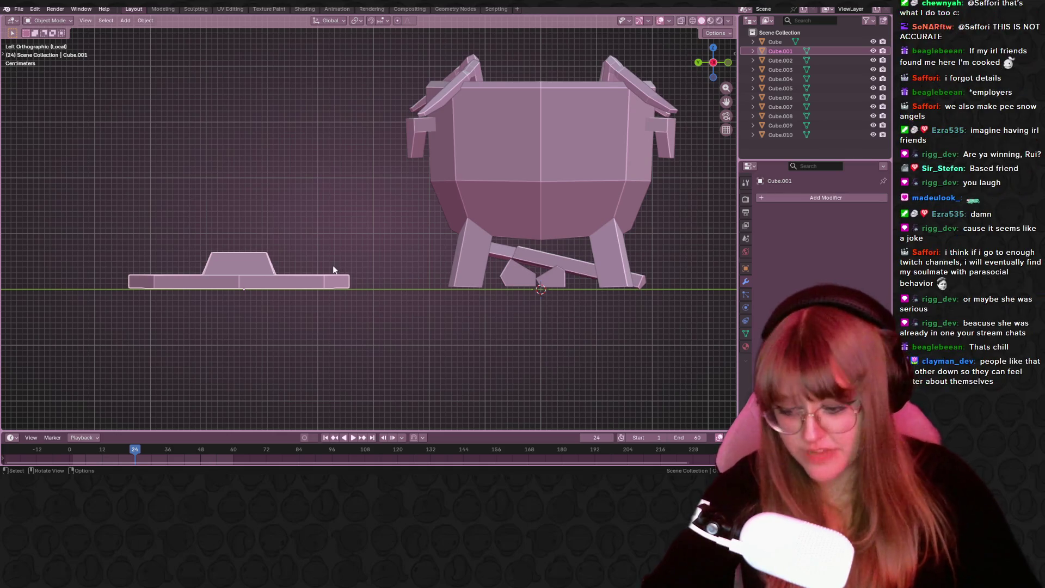
{"action": "key", "text": "r"}
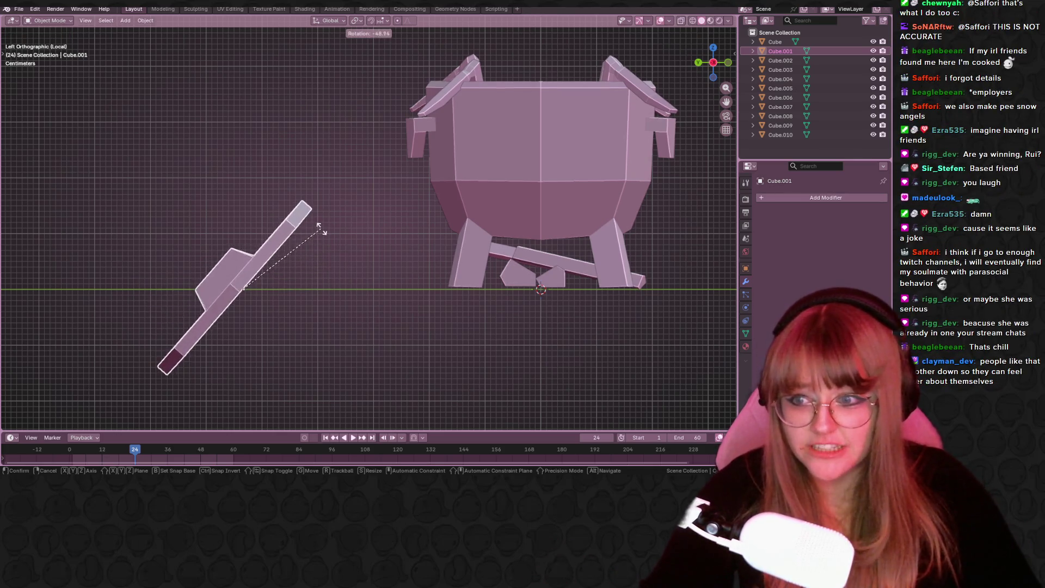
{"action": "left_click", "coordinate": [293, 223]}
{"action": "key", "text": "g"}
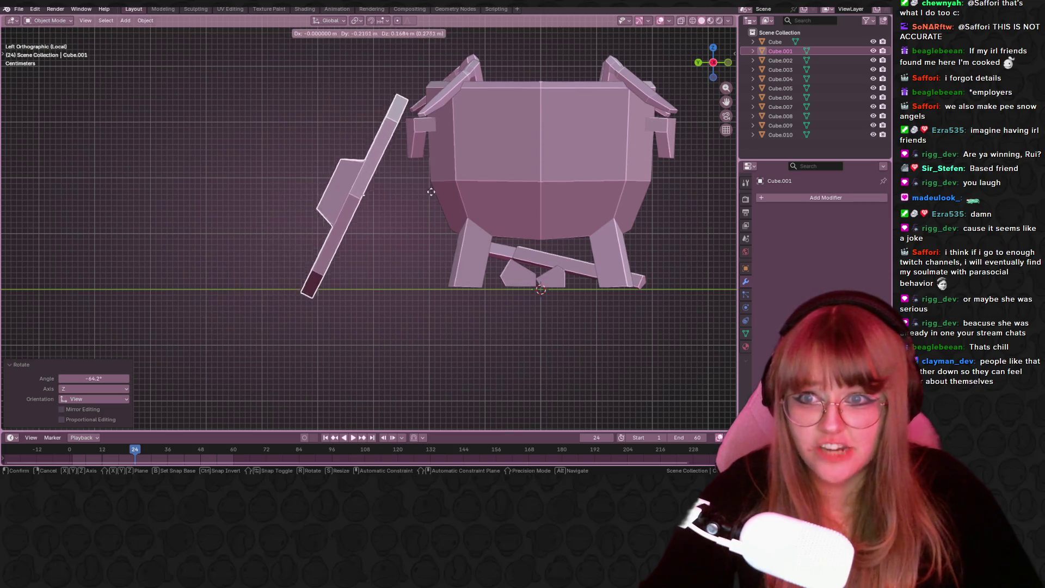
{"action": "left_click", "coordinate": [530, 191]}
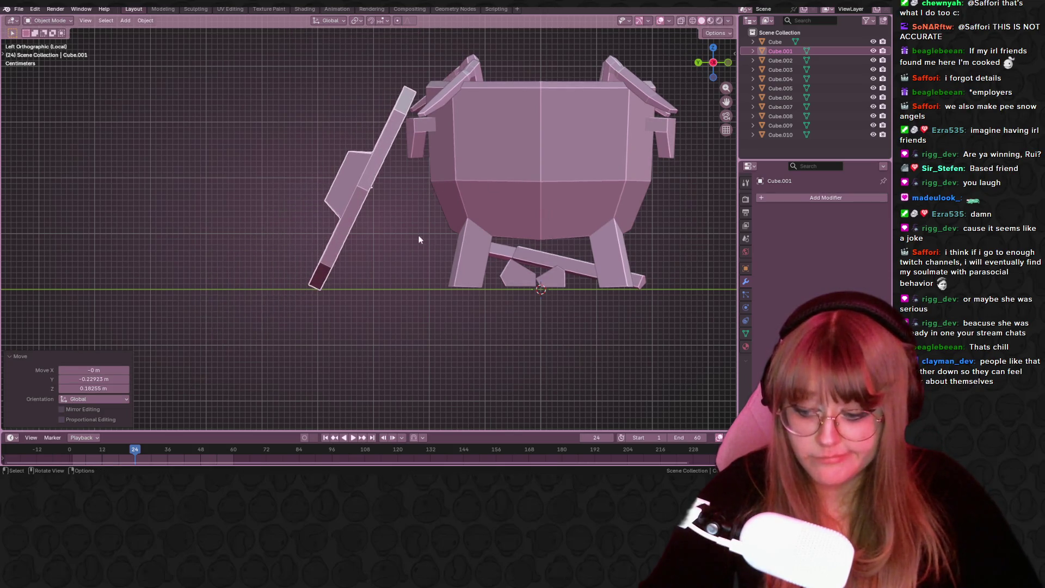
{"action": "key", "text": "r"}
{"action": "left_click", "coordinate": [540, 223]}
{"action": "key", "text": "g"}
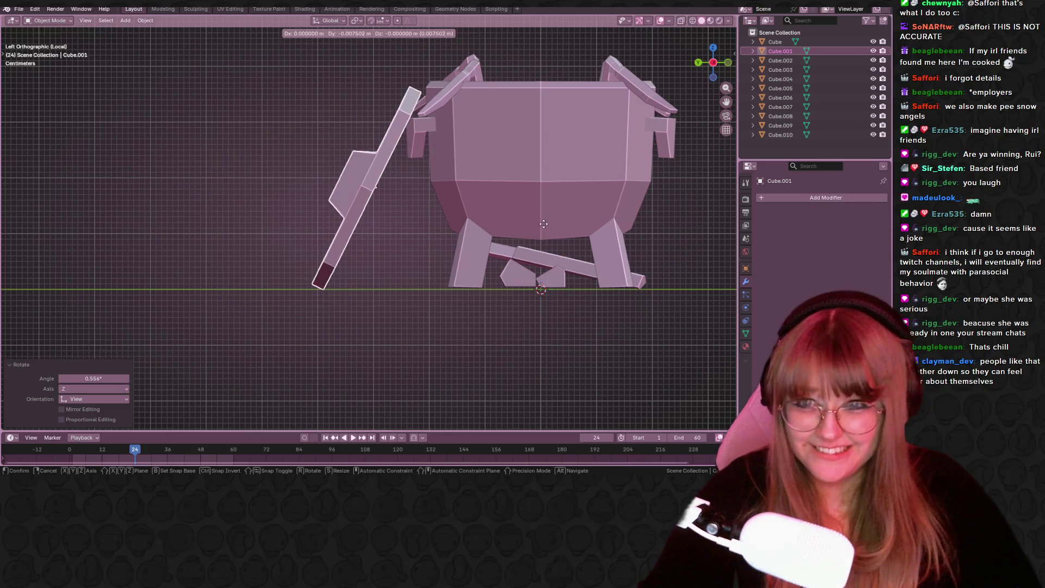
{"action": "left_click", "coordinate": [543, 223]}
From the top view, turn and shift the lid to rest against the pot's left side.
{"action": "mouse_move", "coordinate": [527, 227]}
{"action": "middle_mouse_down"}
{"action": "mouse_move", "coordinate": [550, 299]}
{"action": "mouse_move", "coordinate": [478, 283]}
{"action": "mouse_move", "coordinate": [369, 332]}
{"action": "middle_mouse_up"}
{"action": "middle_click_drag", "start_coordinate": [532, 194], "coordinate": [497, 276]}
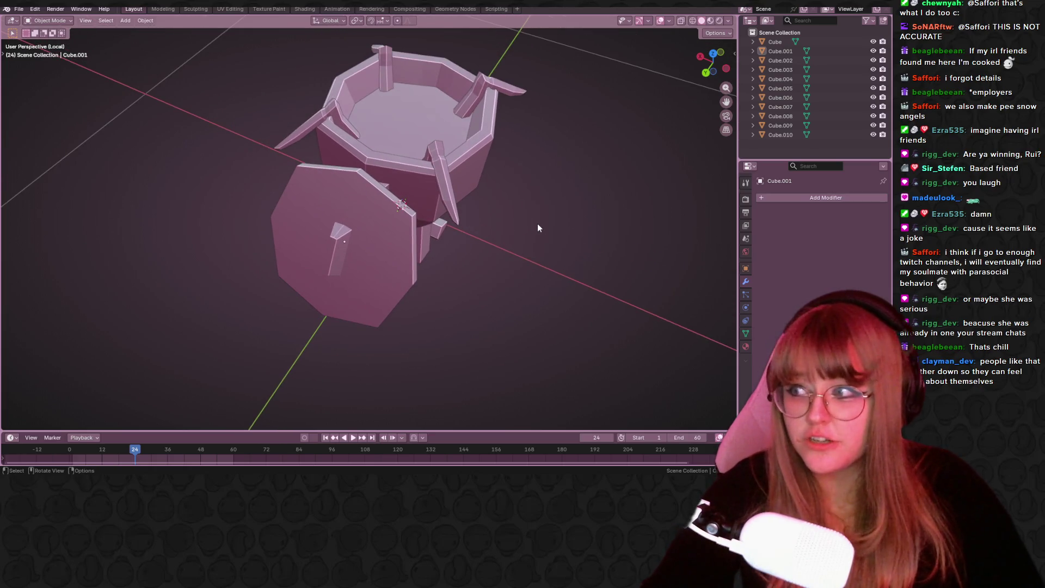
{"action": "left_click_drag", "start_coordinate": [711, 63], "coordinate": [705, 54]}
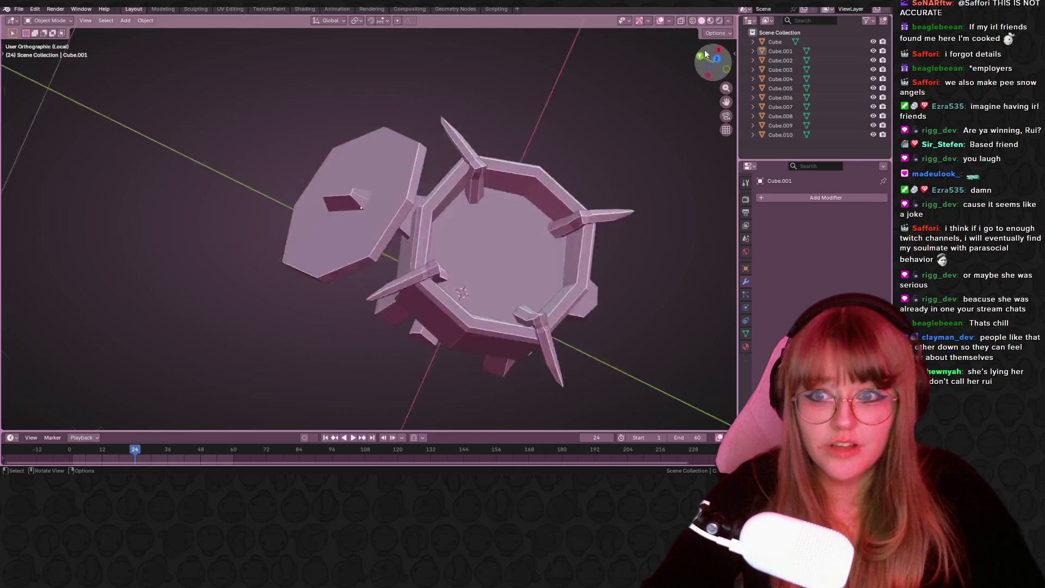
{"action": "left_click", "coordinate": [716, 58]}
{"action": "left_click", "coordinate": [460, 174]}
{"action": "scroll", "coordinate": [427, 201], "scroll_direction": "down", "scroll_amount": 5}
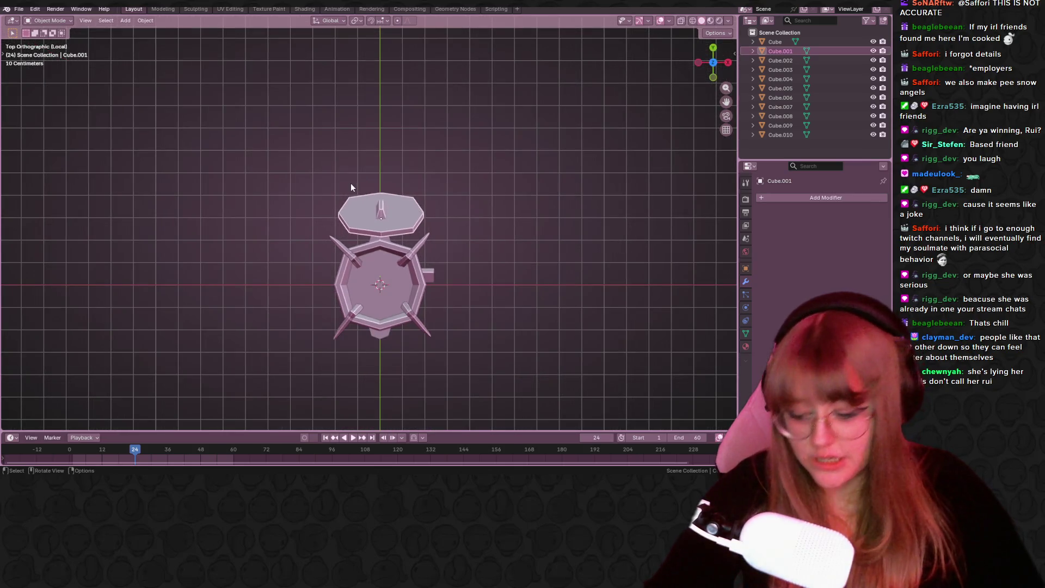
{"action": "key", "text": "r"}
{"action": "left_click", "coordinate": [345, 175]}
{"action": "key", "text": "g"}
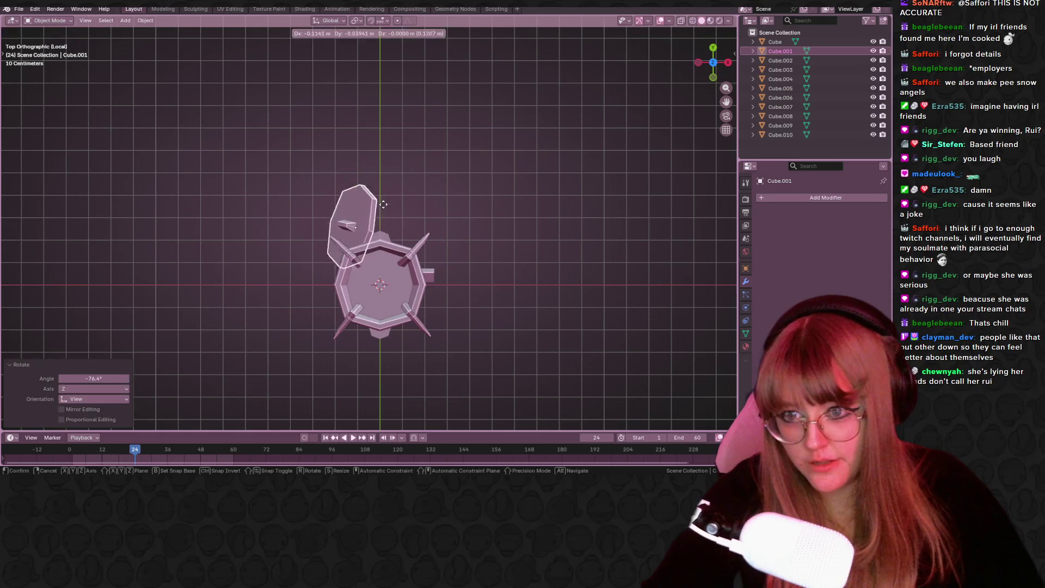
{"action": "left_click", "coordinate": [358, 262]}
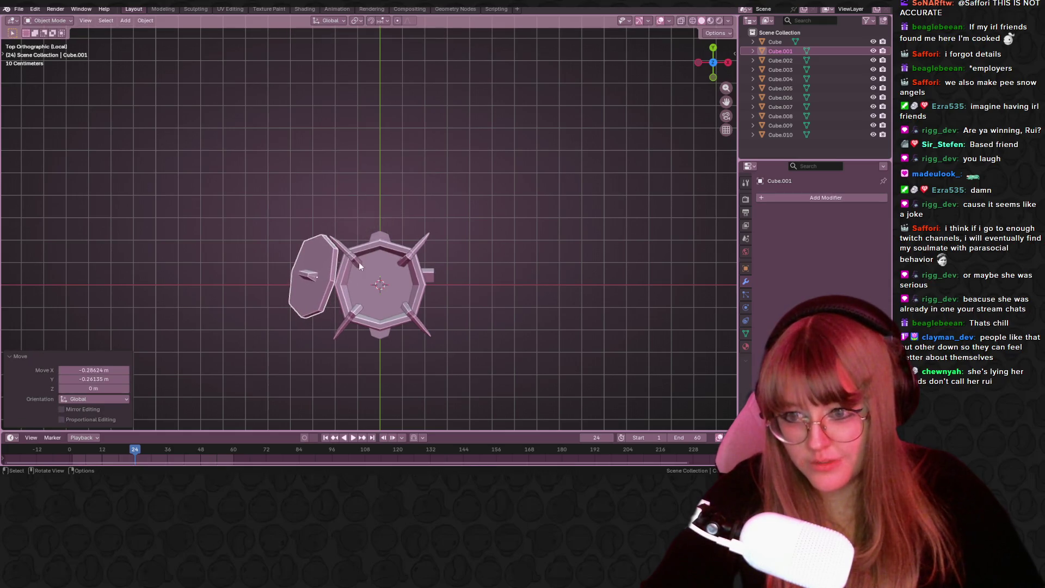
{"action": "key", "text": "r"}
{"action": "left_click", "coordinate": [396, 261]}
{"action": "key", "text": "g"}
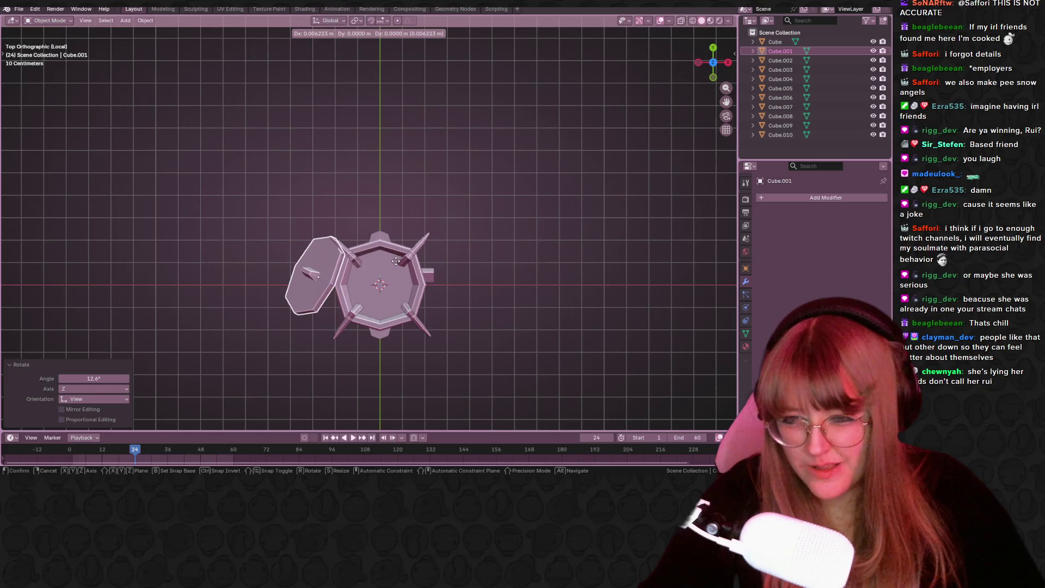
{"action": "left_click", "coordinate": [396, 261]}
{"action": "mouse_move", "coordinate": [395, 261]}
{"action": "middle_mouse_down"}
{"action": "mouse_move", "coordinate": [446, 253]}
{"action": "mouse_move", "coordinate": [479, 230]}
{"action": "mouse_move", "coordinate": [483, 303]}
{"action": "mouse_move", "coordinate": [421, 335]}
{"action": "mouse_move", "coordinate": [403, 272]}
{"action": "mouse_move", "coordinate": [374, 253]}
{"action": "mouse_move", "coordinate": [448, 266]}
{"action": "mouse_move", "coordinate": [431, 365]}
{"action": "mouse_move", "coordinate": [405, 357]}
{"action": "middle_mouse_up"}
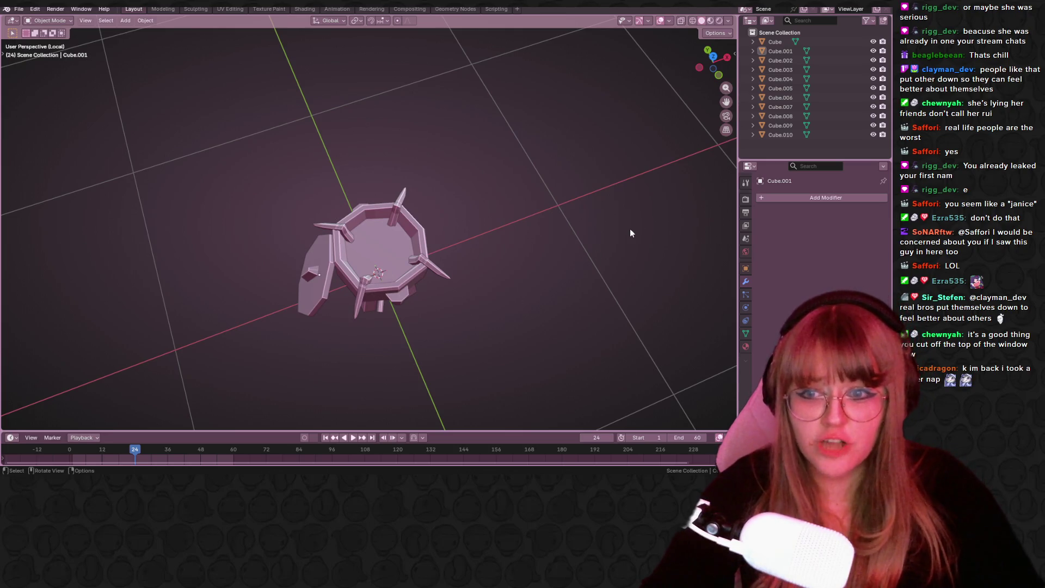
{"action": "mouse_move", "coordinate": [628, 206]}
{"action": "middle_mouse_down"}
{"action": "mouse_move", "coordinate": [490, 185]}
{"action": "mouse_move", "coordinate": [349, 130]}
{"action": "mouse_move", "coordinate": [280, 168]}
{"action": "mouse_move", "coordinate": [176, 467]}
{"action": "middle_mouse_up"}
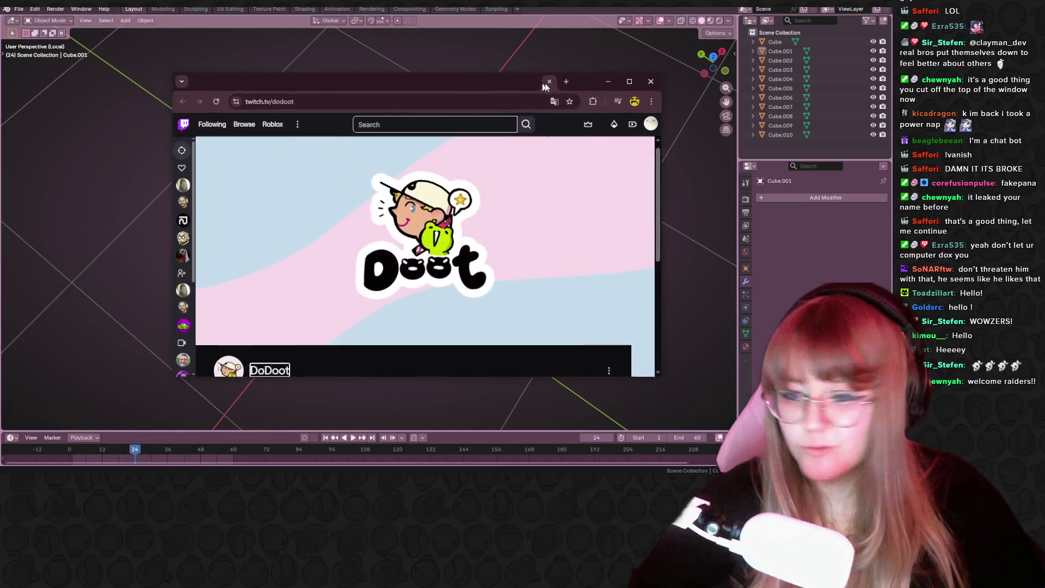
Skip the DoDoot past stream ahead to near the two-hour mark and pause it.
{"action": "left_click_drag", "start_coordinate": [546, 78], "coordinate": [615, 63]}
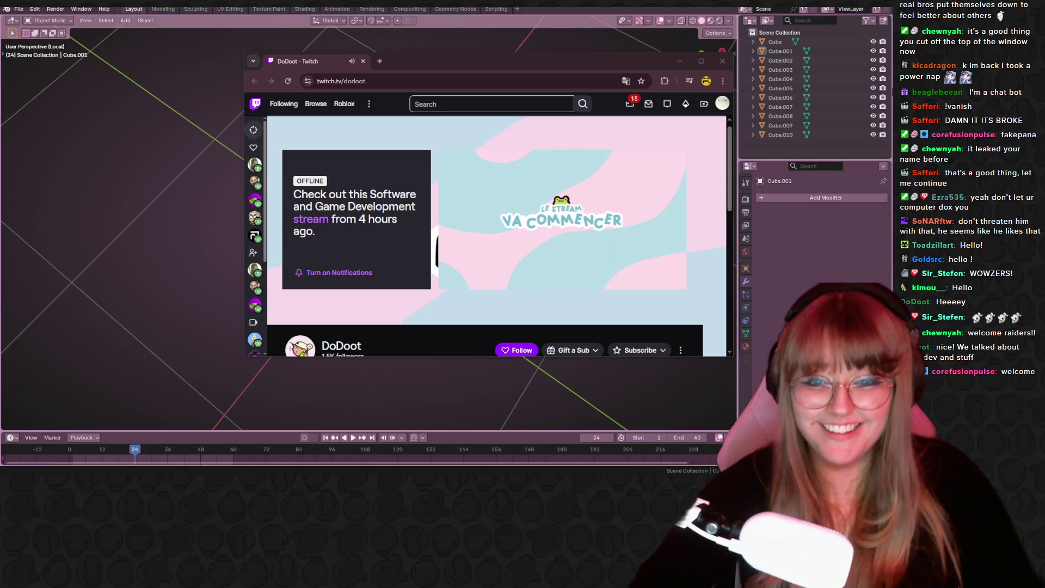
{"action": "mouse_move", "coordinate": [505, 210]}
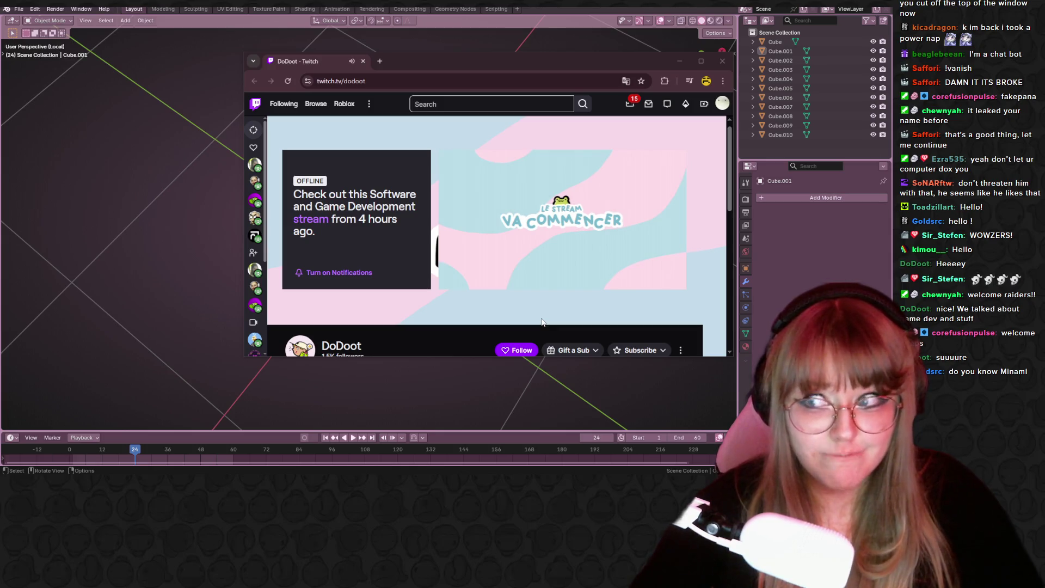
{"action": "mouse_move", "coordinate": [547, 255]}
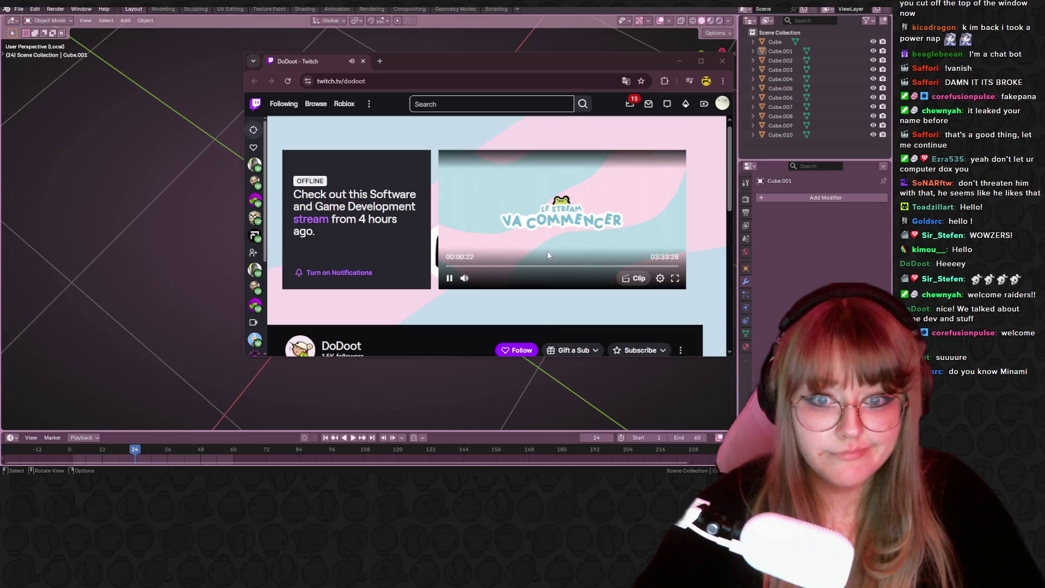
{"action": "left_click", "coordinate": [520, 266]}
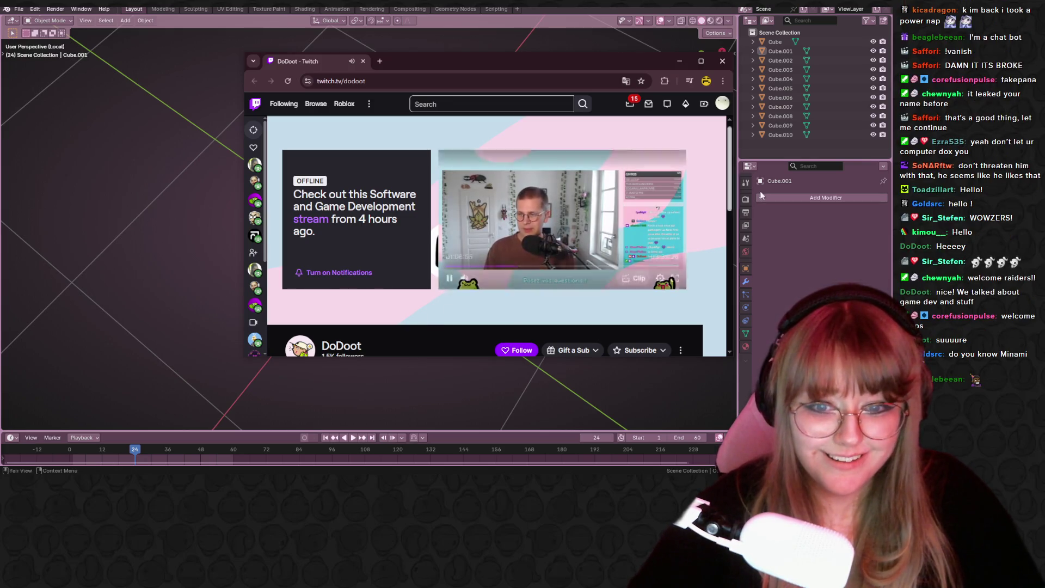
{"action": "mouse_move", "coordinate": [591, 273]}
{"action": "left_click", "coordinate": [576, 267]}
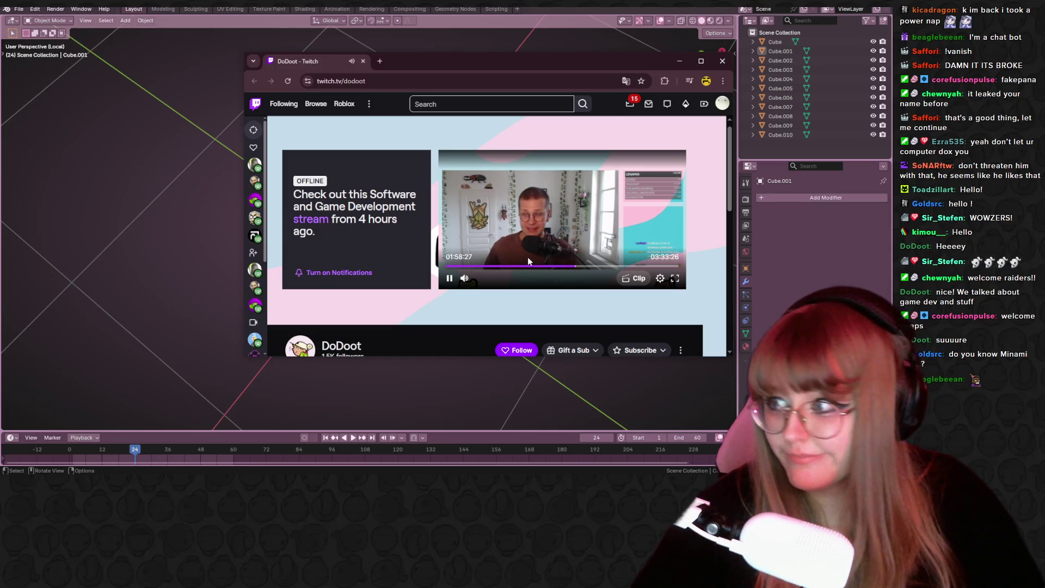
{"action": "left_click", "coordinate": [451, 279]}
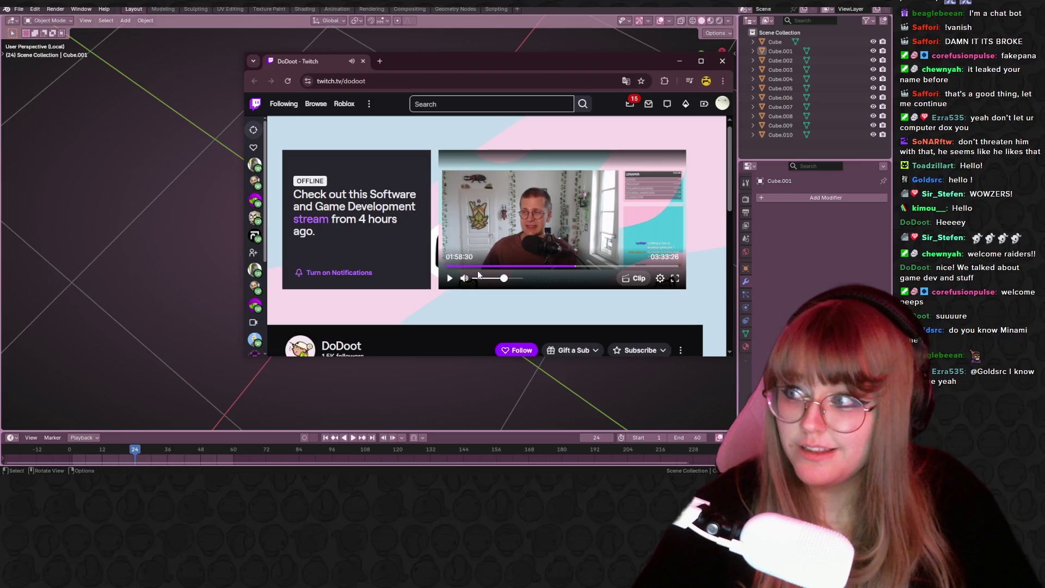
Follow the DoDoot channel and close the Chrome window.
{"action": "left_click", "coordinate": [523, 351]}
{"action": "scroll", "coordinate": [504, 304], "scroll_direction": "down", "scroll_amount": 3}
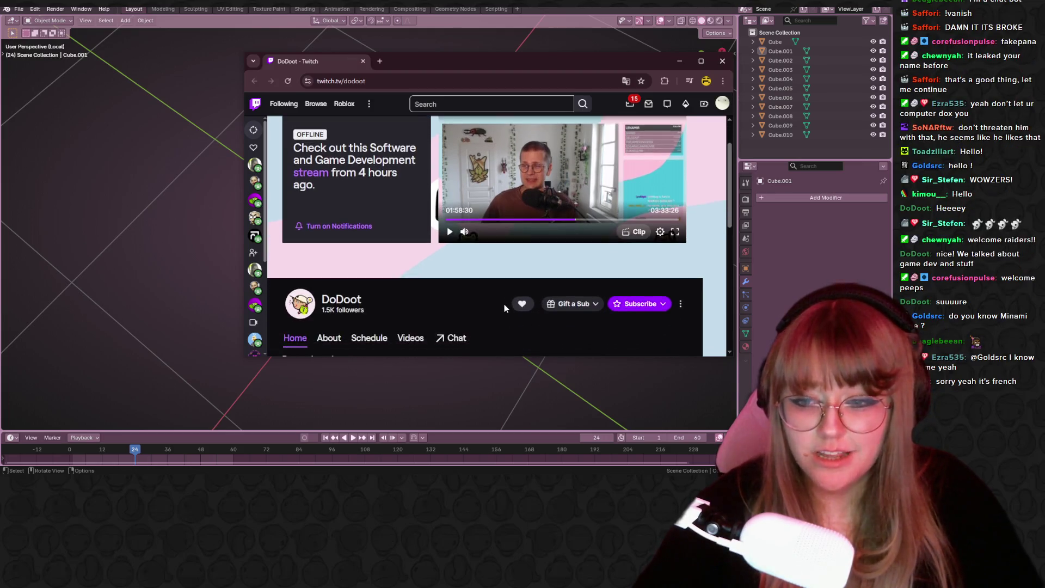
{"action": "scroll", "coordinate": [433, 243], "scroll_direction": "up", "scroll_amount": 3}
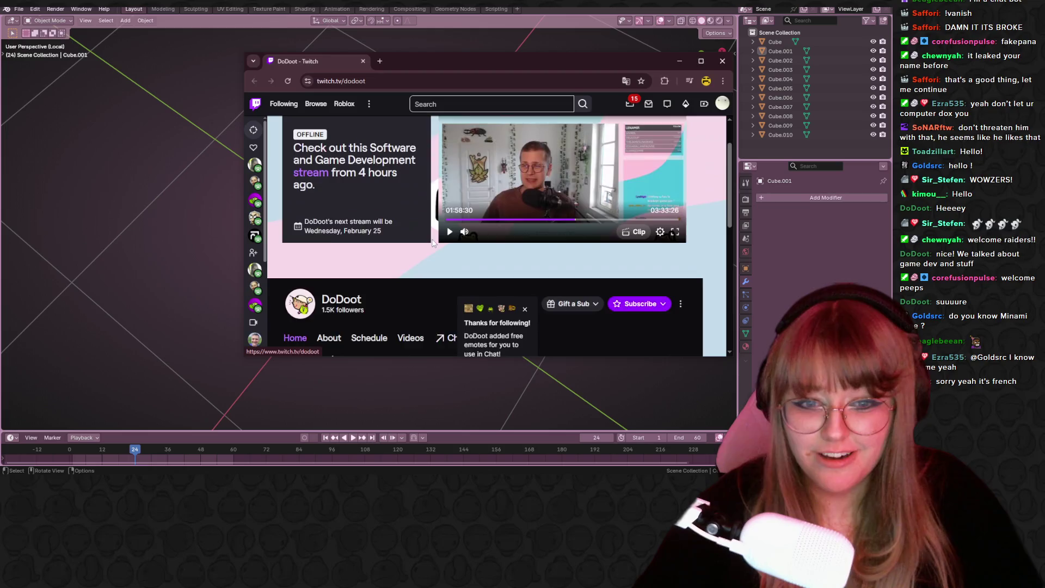
{"action": "left_click", "coordinate": [749, 68]}
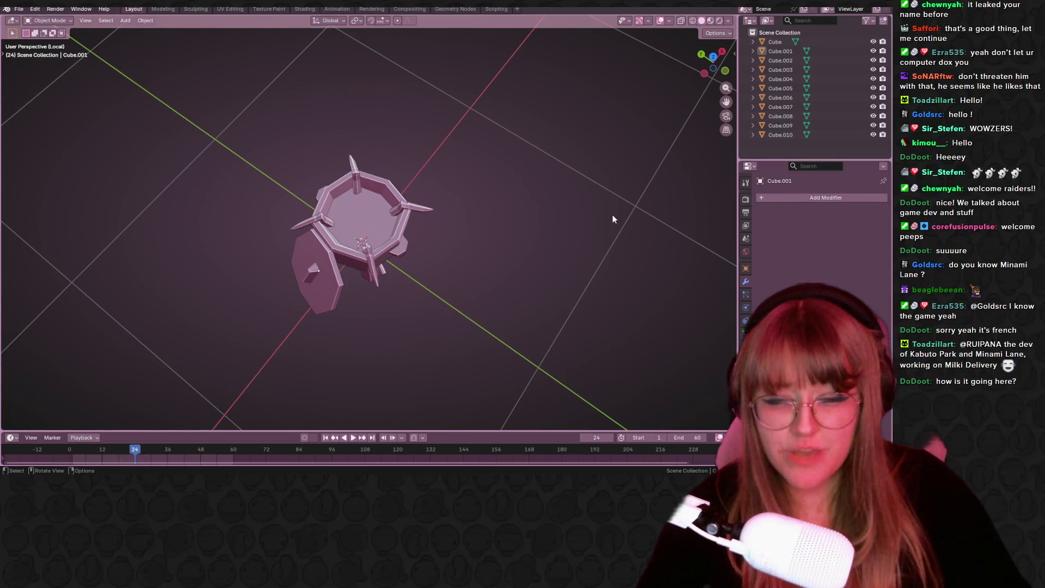
{"action": "scroll", "coordinate": [613, 228], "scroll_direction": "down", "scroll_amount": 3}
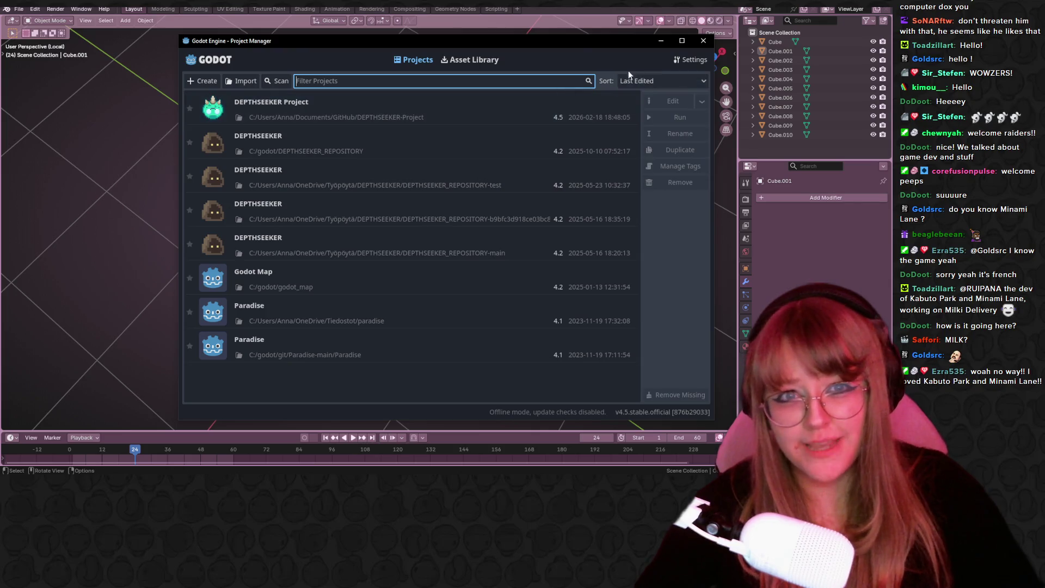
Open DEPTHSEEKER Project from the Godot Project Manager list.
{"action": "mouse_move", "coordinate": [578, 46]}
{"action": "left_mouse_down"}
{"action": "mouse_move", "coordinate": [538, 185]}
{"action": "mouse_move", "coordinate": [532, 319]}
{"action": "mouse_move", "coordinate": [638, 102]}
{"action": "mouse_move", "coordinate": [615, 47]}
{"action": "left_mouse_up"}
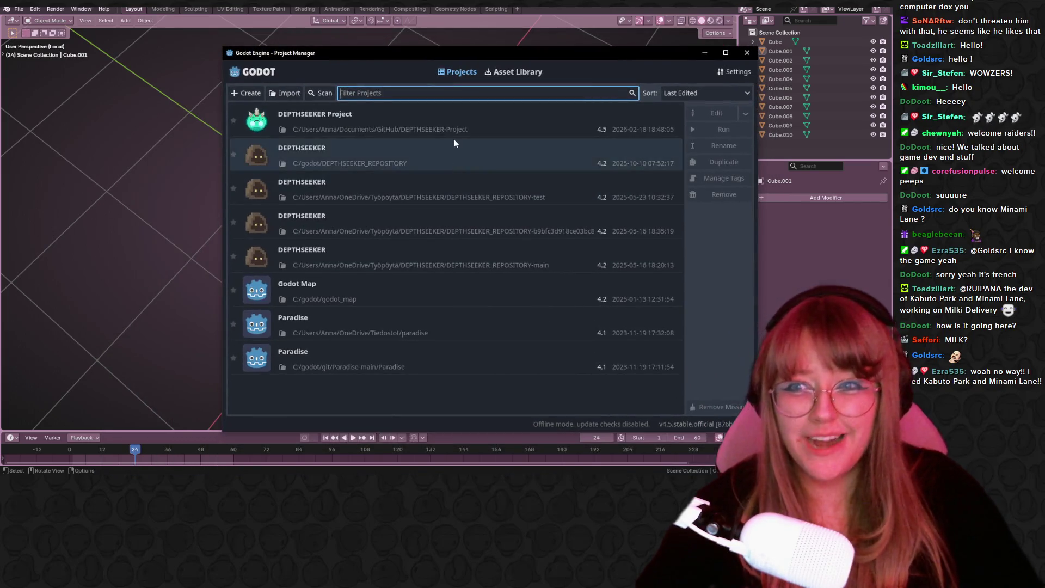
{"action": "double_click", "coordinate": [463, 124]}
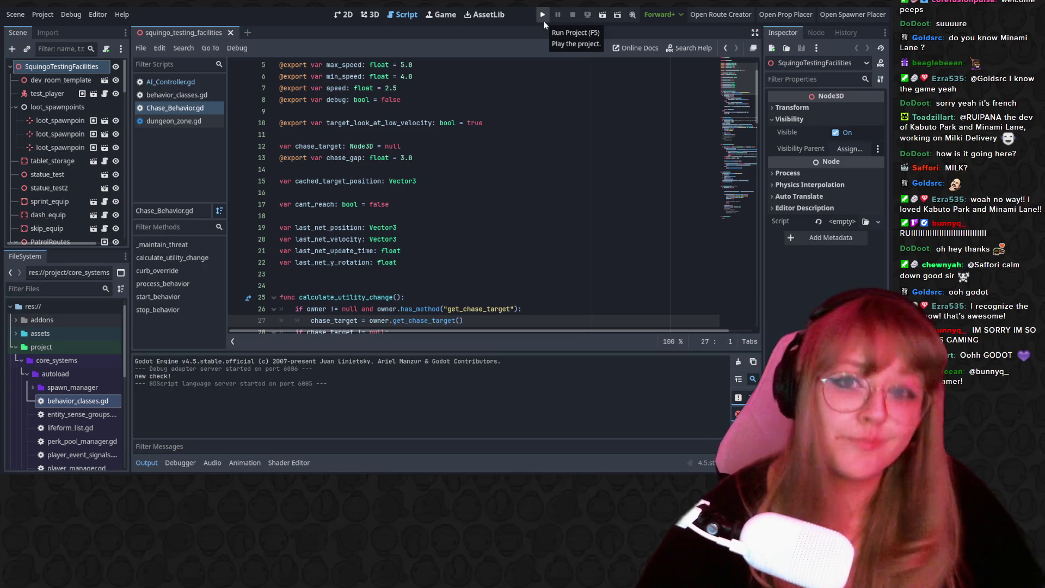
{"action": "left_click", "coordinate": [543, 21]}
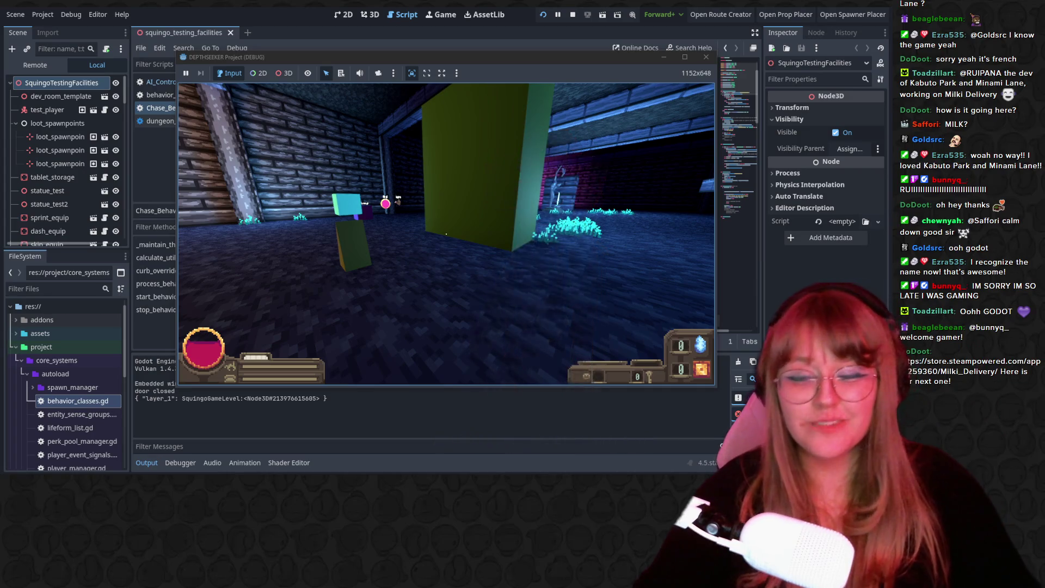
{"action": "left_click", "coordinate": [446, 234]}
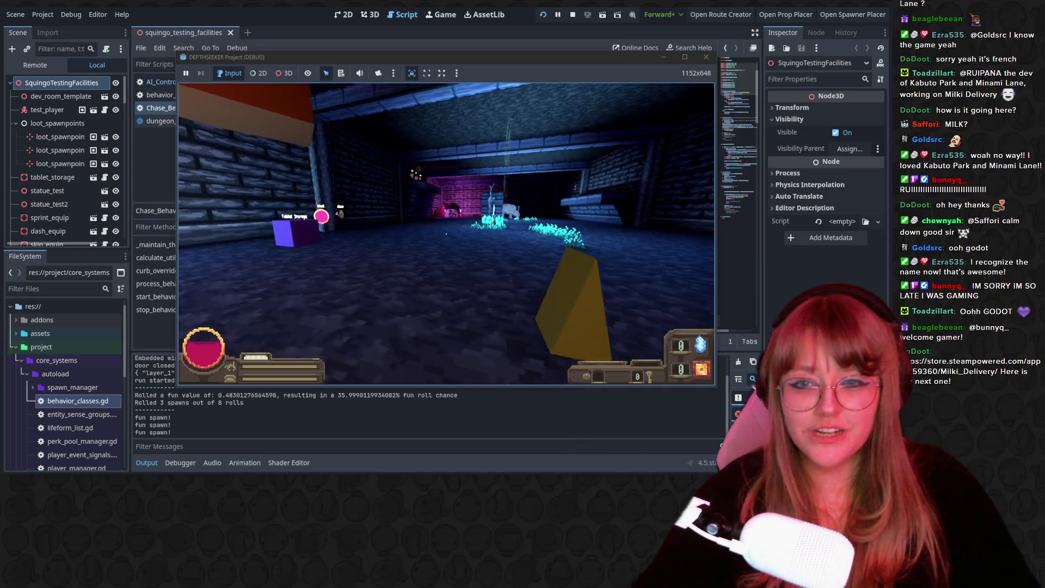
{"action": "key", "text": "w"}
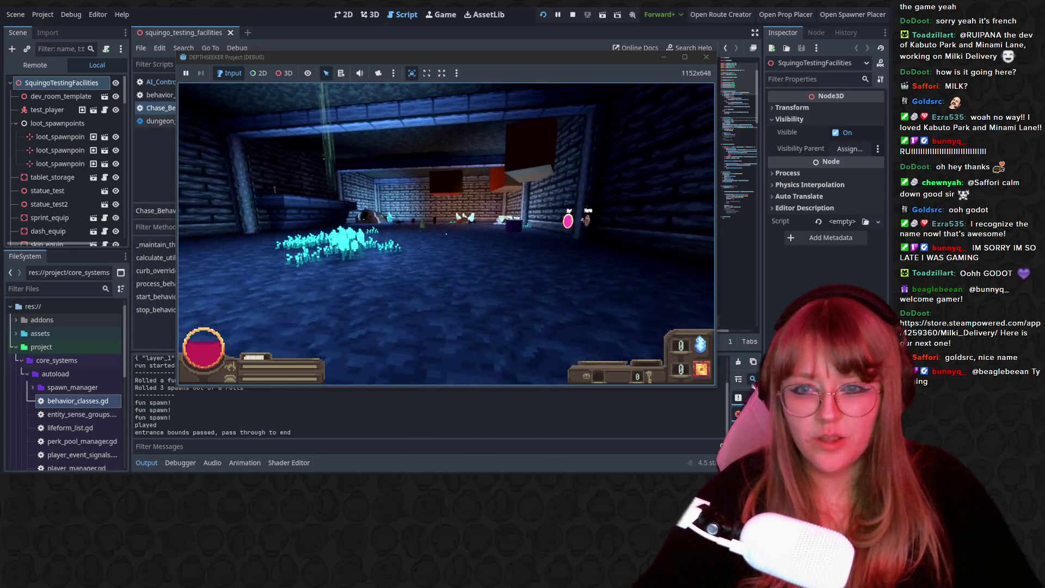
{"action": "key", "text": "w"}
{"action": "key", "text": "w"}
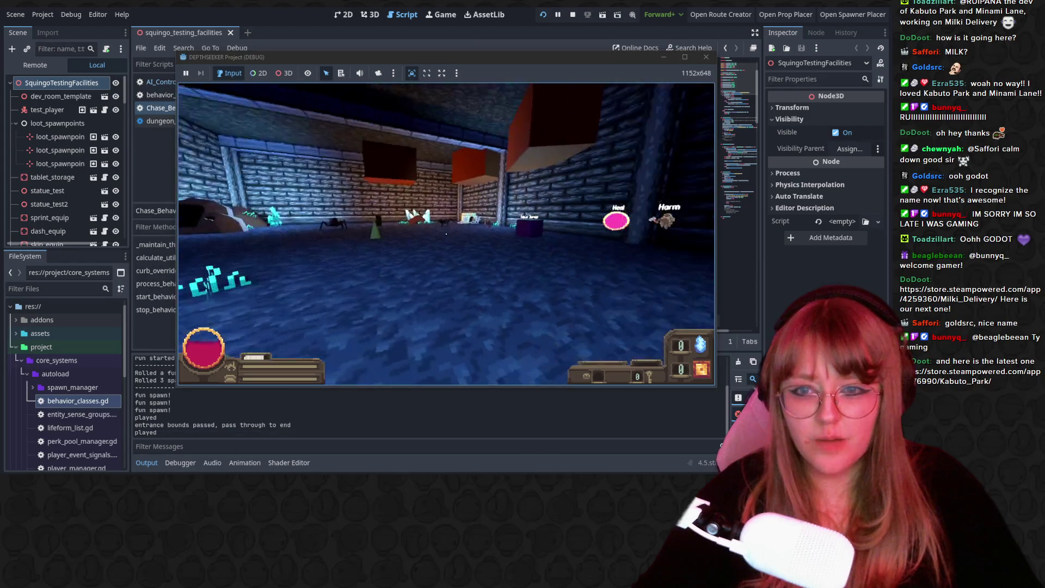
{"action": "key", "text": "w"}
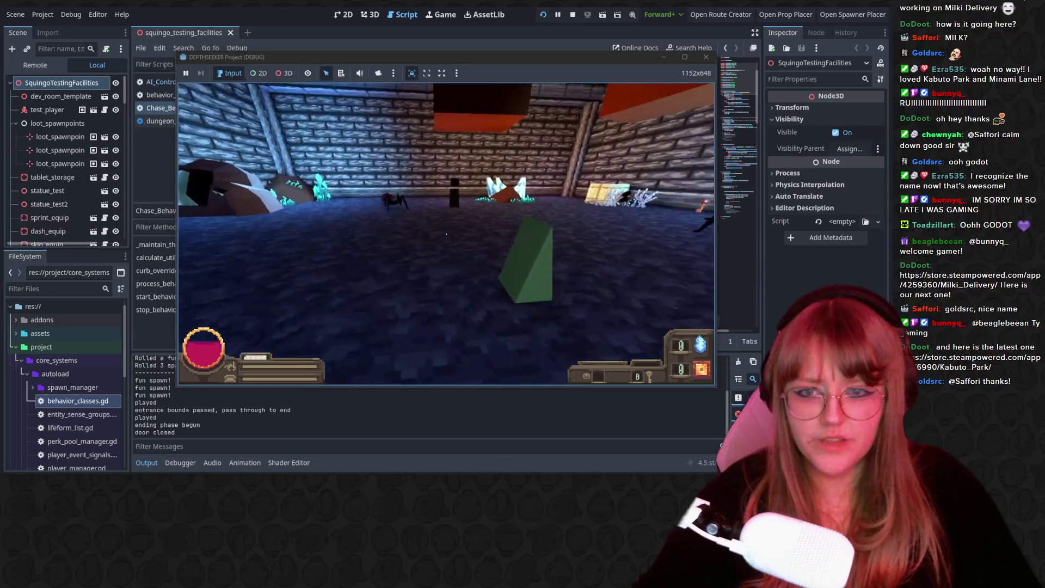
{"action": "key", "text": "w"}
{"action": "key", "text": "w"}
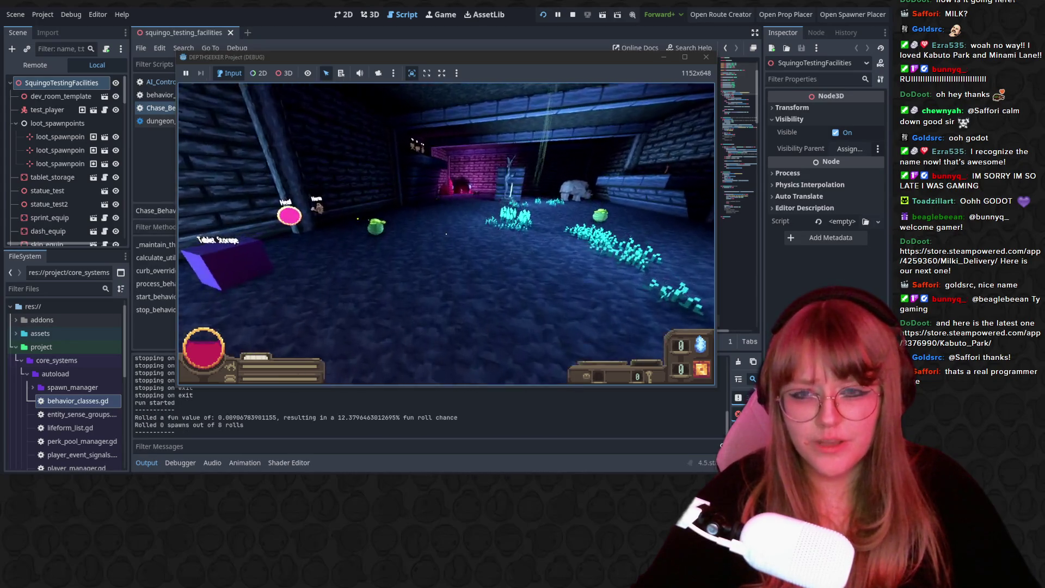
{"action": "key", "text": "w"}
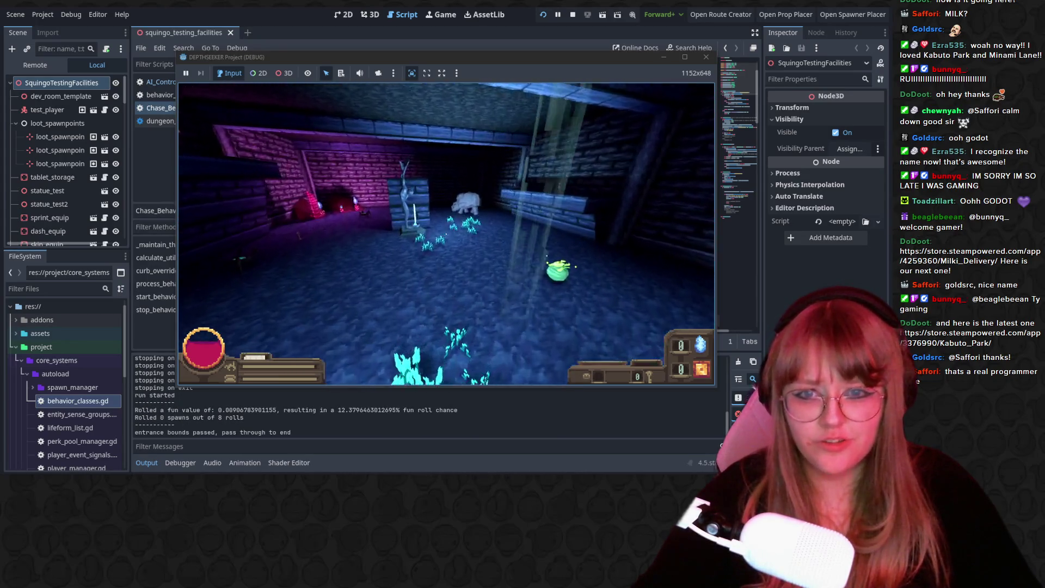
{"action": "key", "text": "w"}
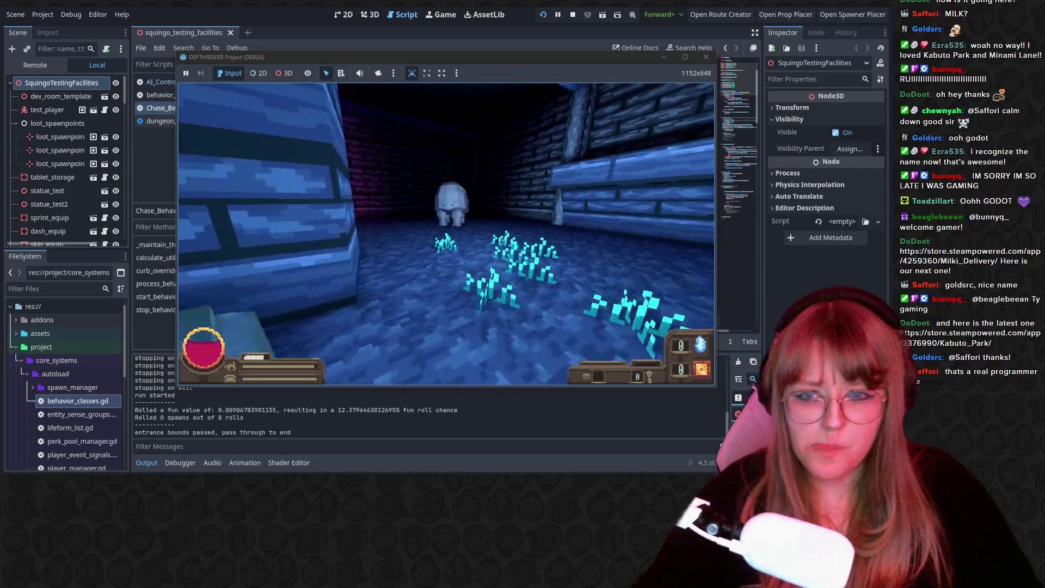
{"action": "key", "text": "w"}
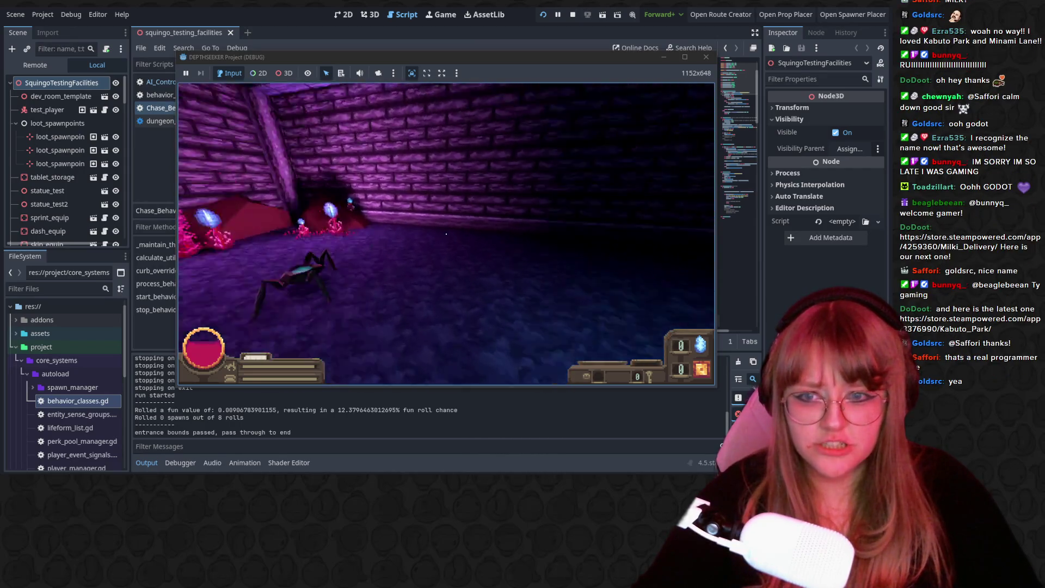
{"action": "key", "text": "w"}
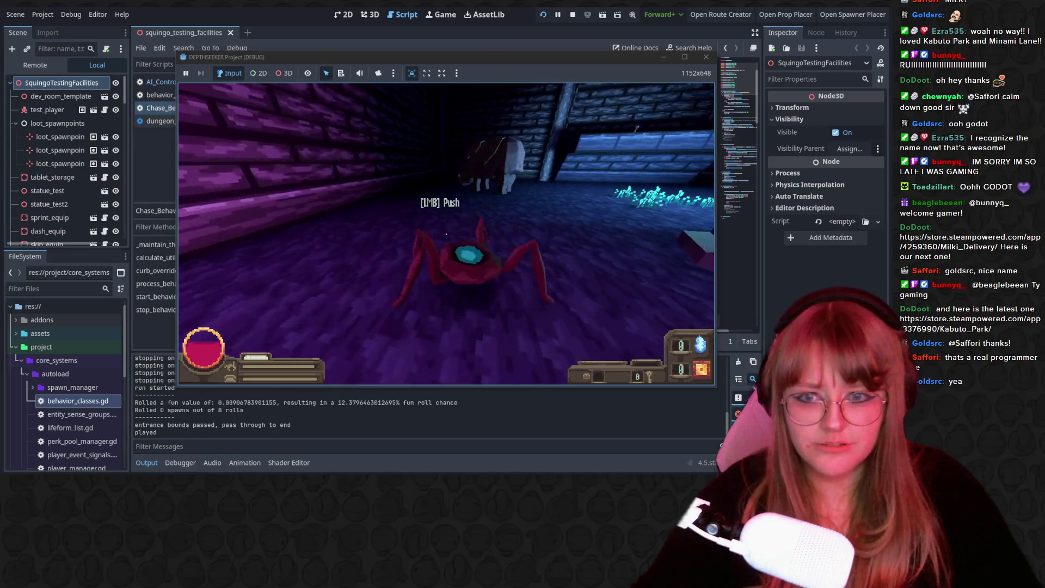
{"action": "key", "text": "w"}
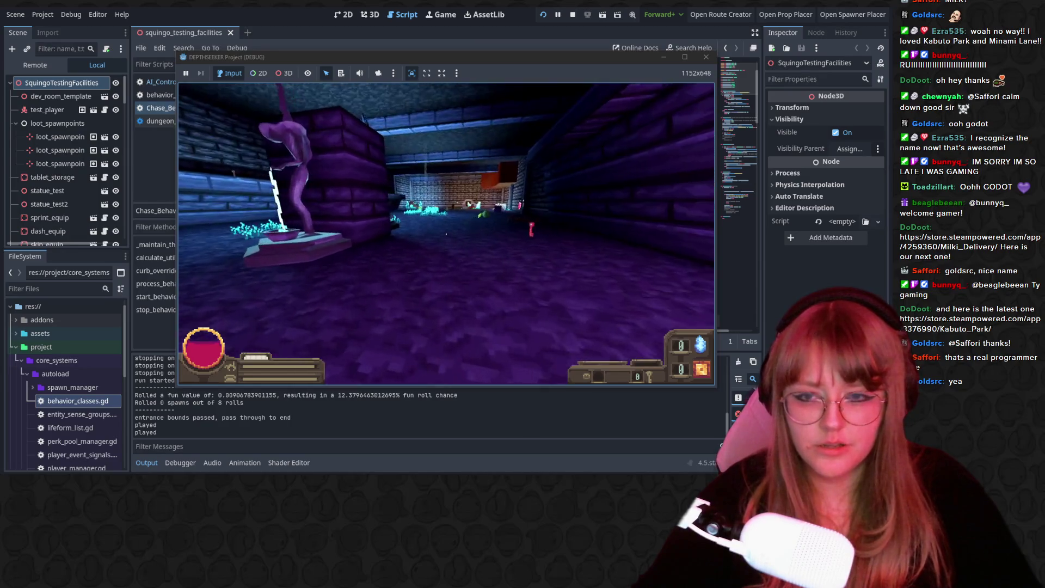
{"action": "left_click", "coordinate": [446, 234]}
{"action": "key", "text": "w"}
{"action": "key", "text": "Escape"}
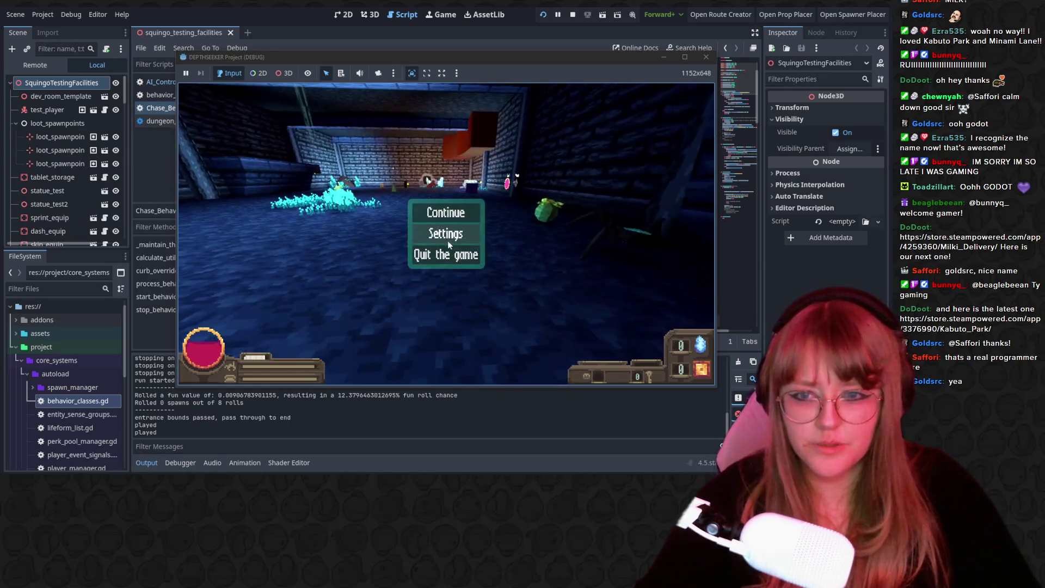
{"action": "left_click", "coordinate": [455, 255]}
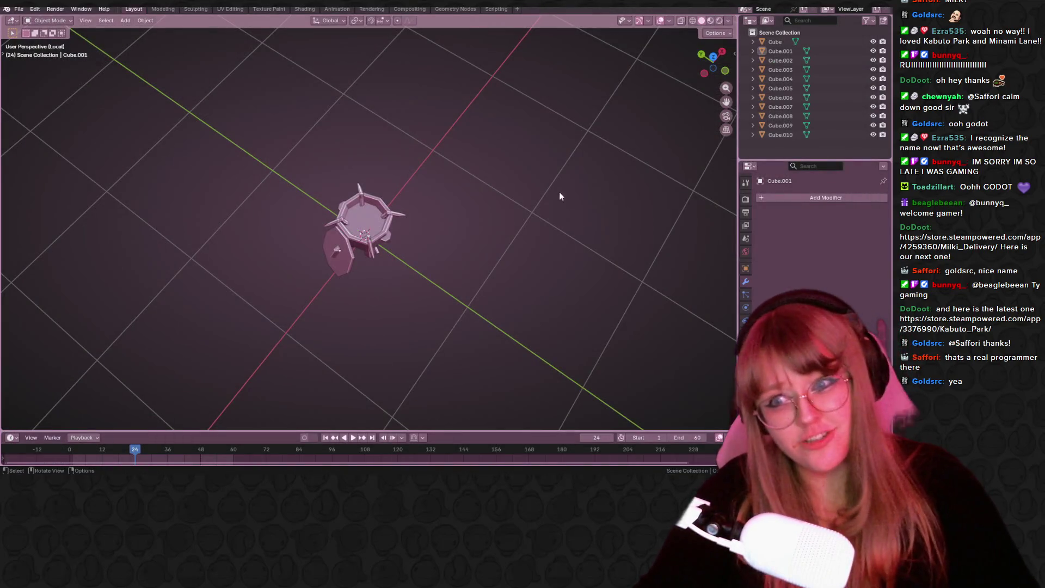
{"action": "mouse_move", "coordinate": [592, 354]}
{"action": "middle_mouse_down"}
{"action": "mouse_move", "coordinate": [548, 296]}
{"action": "mouse_move", "coordinate": [180, 325]}
{"action": "middle_mouse_up"}
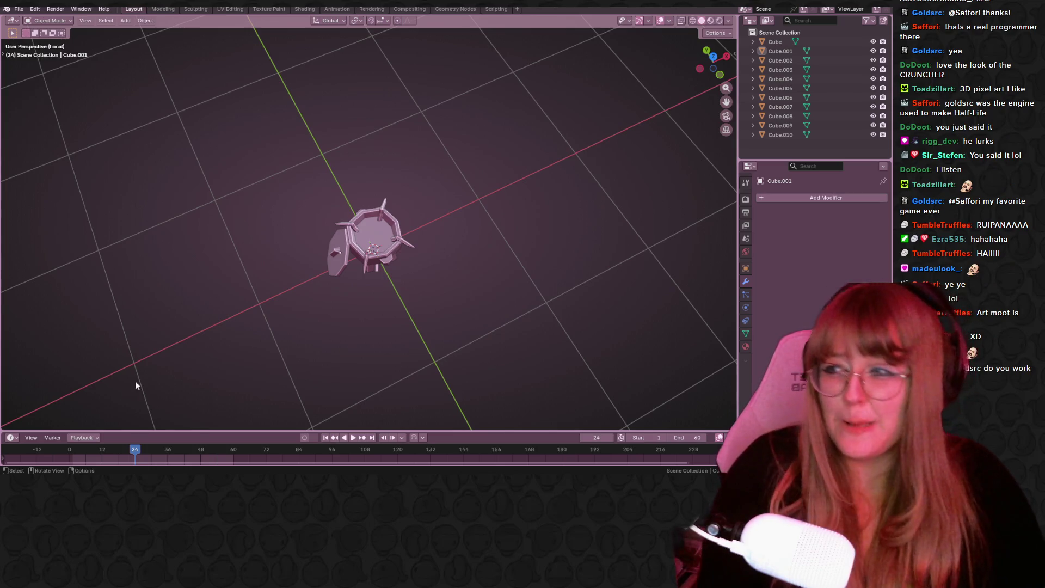
{"action": "mouse_move", "coordinate": [313, 313]}
{"action": "middle_mouse_down"}
{"action": "mouse_move", "coordinate": [463, 249]}
{"action": "mouse_move", "coordinate": [470, 193]}
{"action": "mouse_move", "coordinate": [413, 162]}
{"action": "mouse_move", "coordinate": [410, 189]}
{"action": "mouse_move", "coordinate": [370, 229]}
{"action": "middle_mouse_up"}
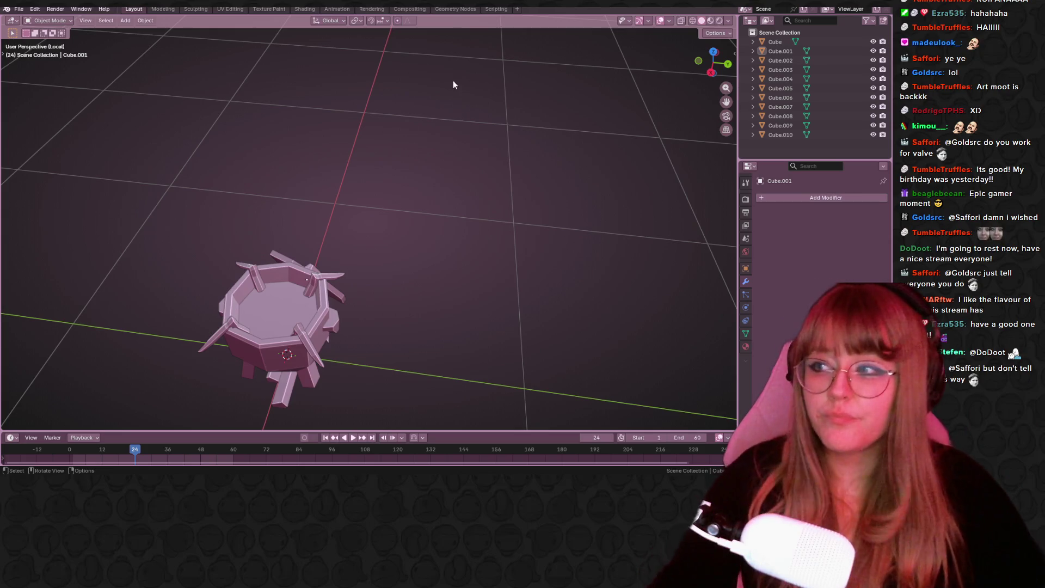
{"action": "mouse_move", "coordinate": [512, 227]}
{"action": "middle_mouse_down"}
{"action": "mouse_move", "coordinate": [540, 169]}
{"action": "mouse_move", "coordinate": [661, 126]}
{"action": "mouse_move", "coordinate": [711, 152]}
{"action": "mouse_move", "coordinate": [23, 325]}
{"action": "middle_mouse_up"}
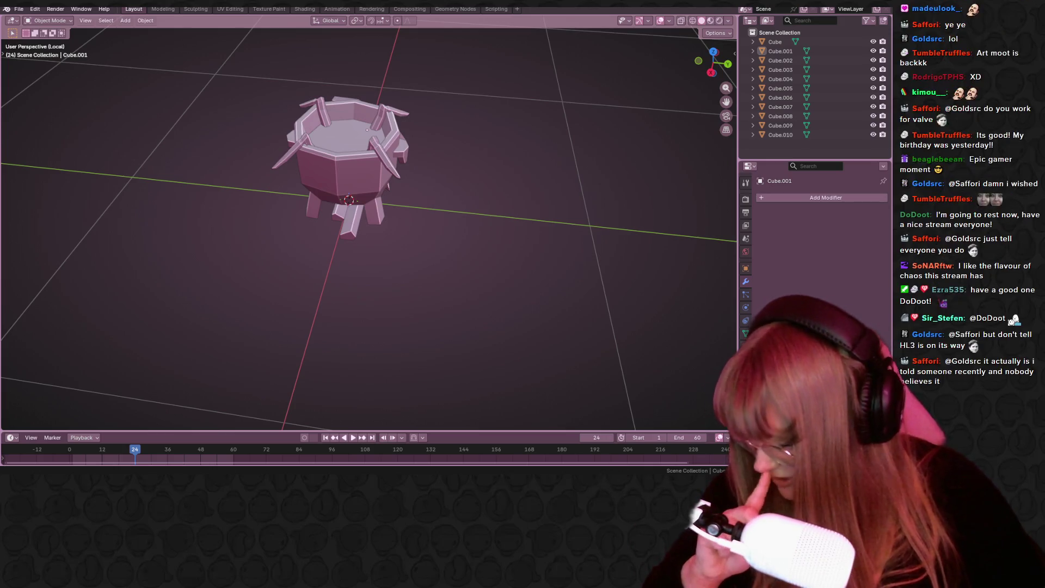
{"action": "mouse_move", "coordinate": [553, 145]}
{"action": "middle_mouse_down"}
{"action": "mouse_move", "coordinate": [523, 175]}
{"action": "mouse_move", "coordinate": [509, 146]}
{"action": "mouse_move", "coordinate": [518, 173]}
{"action": "mouse_move", "coordinate": [454, 187]}
{"action": "mouse_move", "coordinate": [366, 110]}
{"action": "mouse_move", "coordinate": [554, 197]}
{"action": "mouse_move", "coordinate": [401, 143]}
{"action": "mouse_move", "coordinate": [476, 157]}
{"action": "mouse_move", "coordinate": [579, 147]}
{"action": "mouse_move", "coordinate": [485, 161]}
{"action": "mouse_move", "coordinate": [432, 226]}
{"action": "mouse_move", "coordinate": [299, 201]}
{"action": "mouse_move", "coordinate": [132, 137]}
{"action": "mouse_move", "coordinate": [571, 95]}
{"action": "mouse_move", "coordinate": [624, 203]}
{"action": "mouse_move", "coordinate": [541, 258]}
{"action": "mouse_move", "coordinate": [438, 200]}
{"action": "mouse_move", "coordinate": [323, 194]}
{"action": "mouse_move", "coordinate": [200, 205]}
{"action": "middle_mouse_up"}
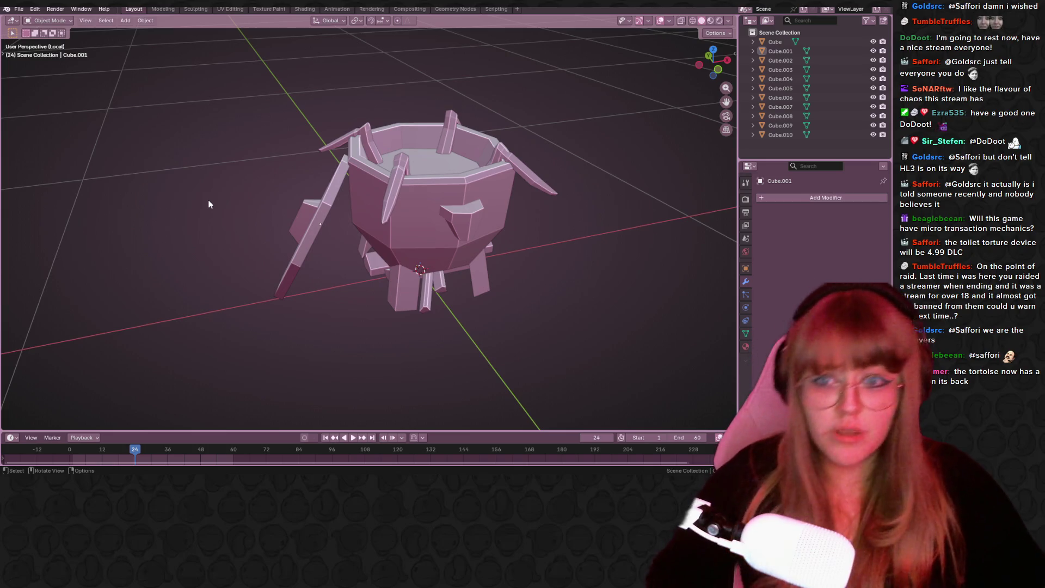
{"action": "left_click", "coordinate": [551, 181]}
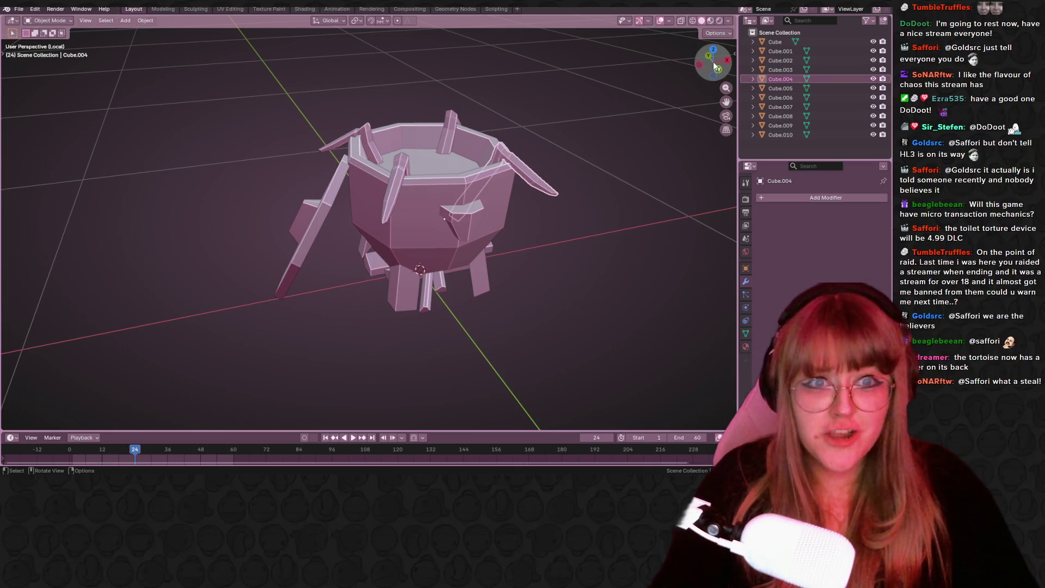
{"action": "left_click", "coordinate": [522, 148]}
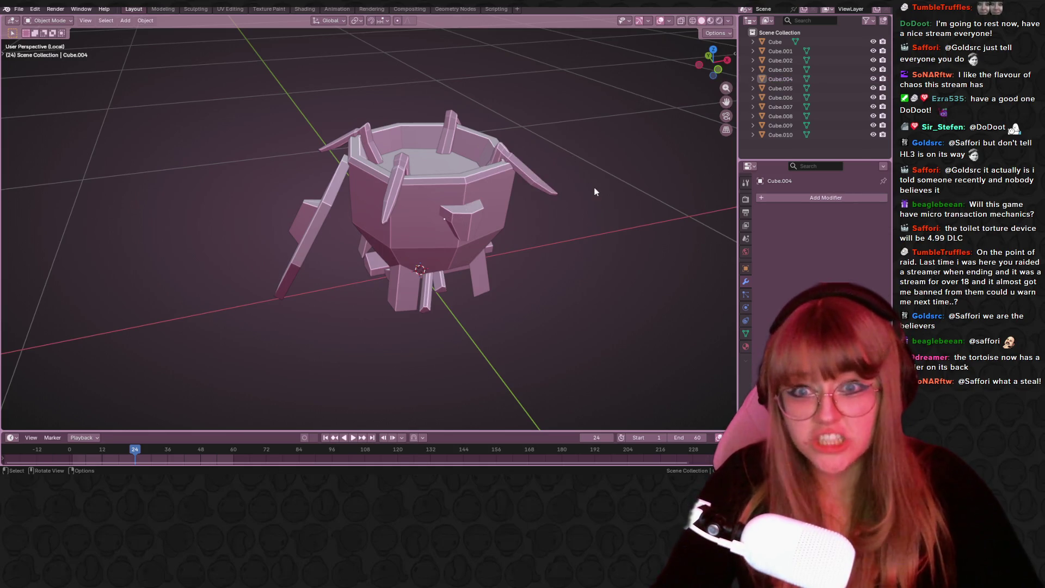
{"action": "mouse_move", "coordinate": [593, 187]}
{"action": "middle_mouse_down"}
{"action": "mouse_move", "coordinate": [578, 124]}
{"action": "mouse_move", "coordinate": [476, 74]}
{"action": "mouse_move", "coordinate": [202, 109]}
{"action": "middle_mouse_up"}
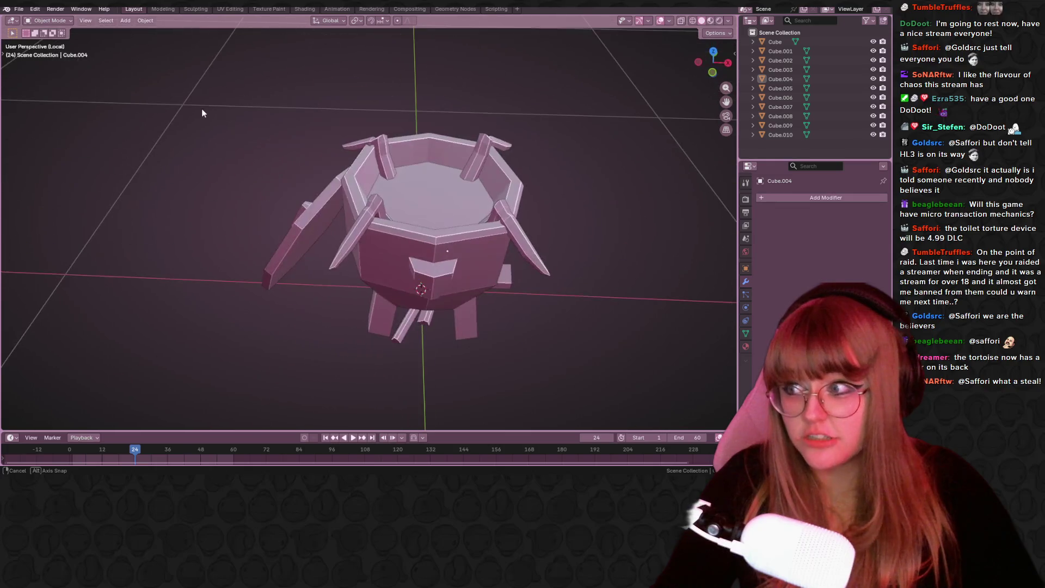
{"action": "mouse_move", "coordinate": [377, 116]}
{"action": "middle_mouse_down"}
{"action": "mouse_move", "coordinate": [426, 33]}
{"action": "mouse_move", "coordinate": [462, 32]}
{"action": "mouse_move", "coordinate": [518, 186]}
{"action": "mouse_move", "coordinate": [531, 169]}
{"action": "mouse_move", "coordinate": [458, 227]}
{"action": "mouse_move", "coordinate": [280, 141]}
{"action": "mouse_move", "coordinate": [290, 140]}
{"action": "mouse_move", "coordinate": [341, 180]}
{"action": "mouse_move", "coordinate": [210, 163]}
{"action": "mouse_move", "coordinate": [423, 185]}
{"action": "middle_mouse_up"}
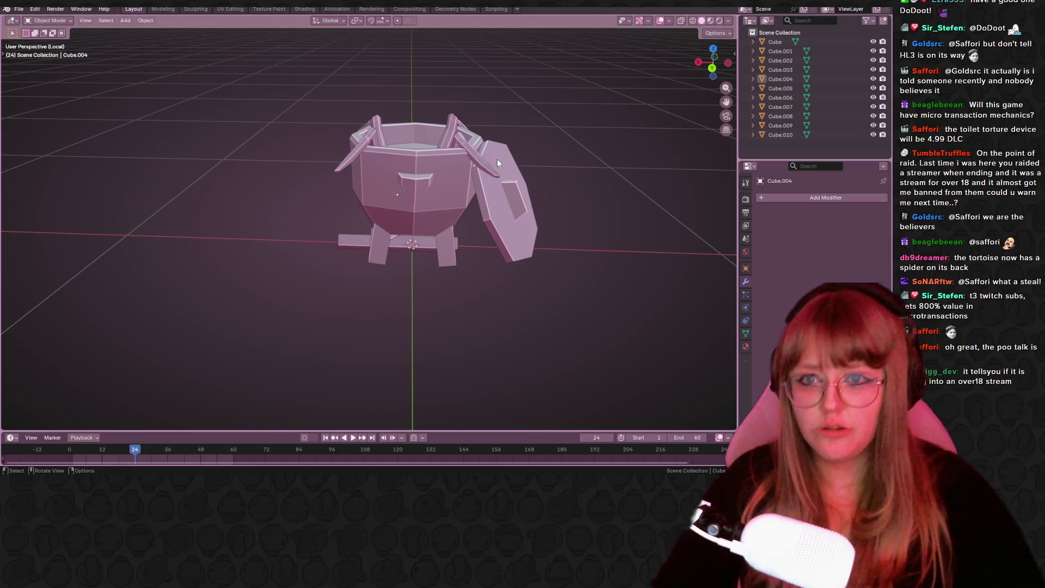
Nudge the Cube.006 spike into a new position from the back view.
{"action": "left_click", "coordinate": [482, 155]}
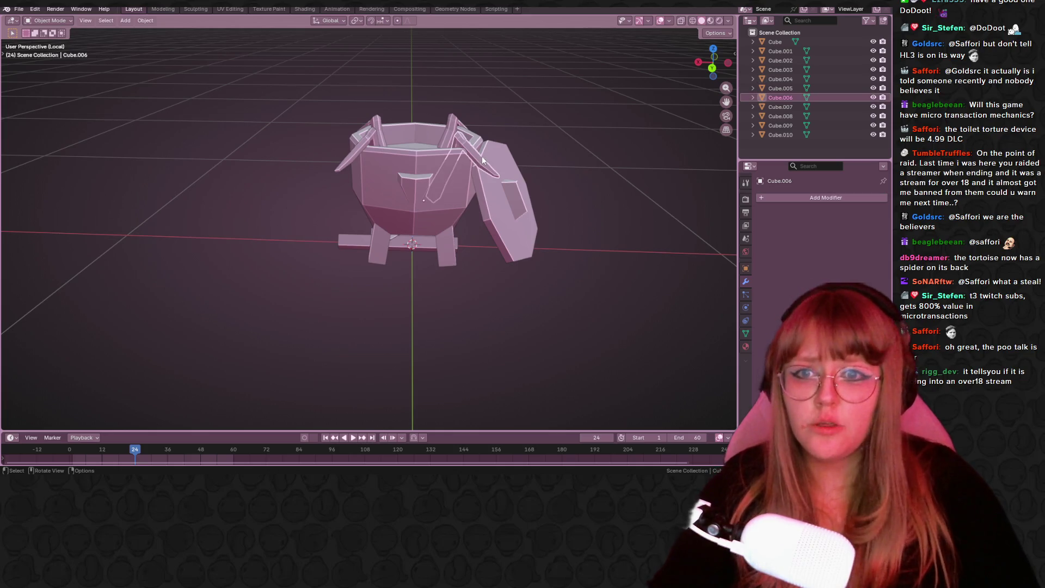
{"action": "left_click", "coordinate": [726, 63]}
{"action": "scroll", "coordinate": [644, 141], "scroll_direction": "up", "scroll_amount": 5}
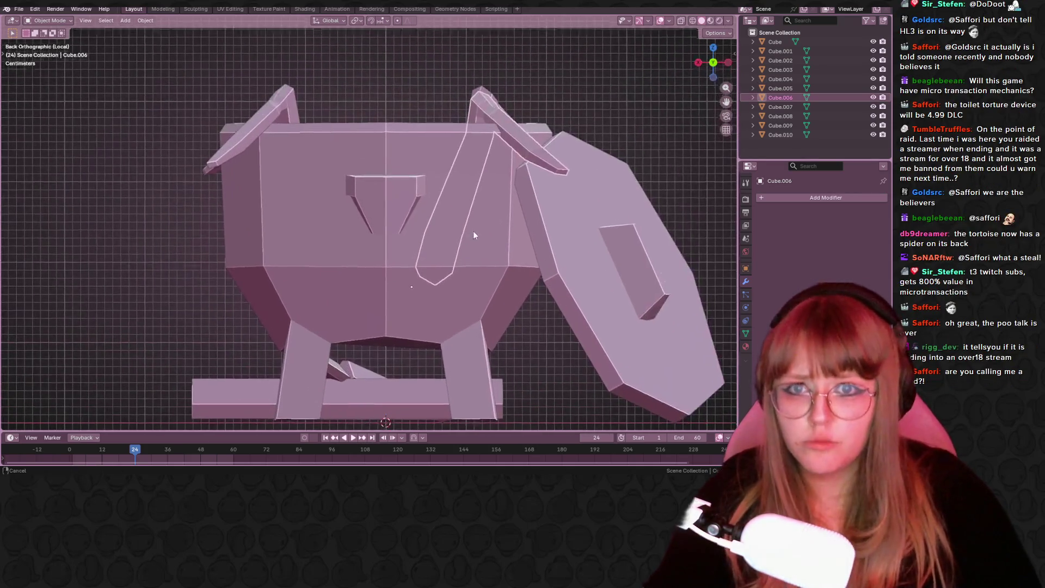
{"action": "key", "text": "g"}
{"action": "left_click", "coordinate": [526, 155]}
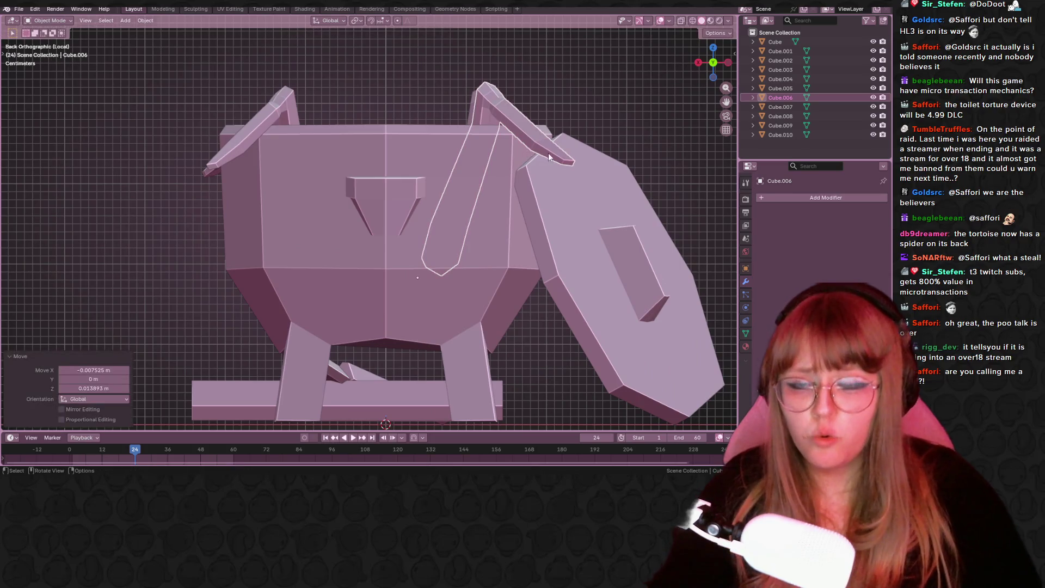
From a side view, reposition the right-hand spike against the pot.
{"action": "left_click", "coordinate": [728, 62]}
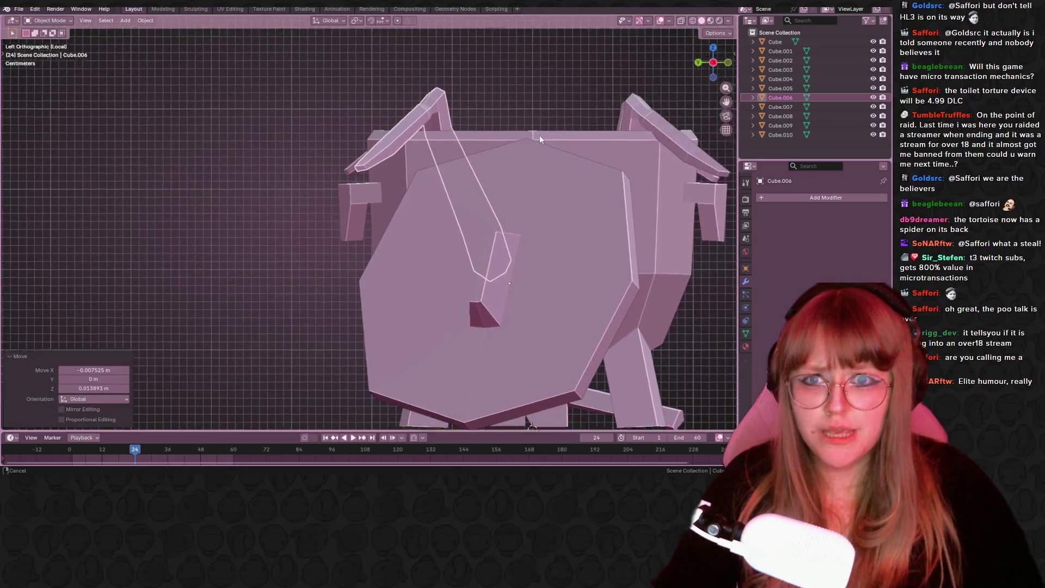
{"action": "left_click", "coordinate": [543, 157]}
{"action": "key", "text": "g"}
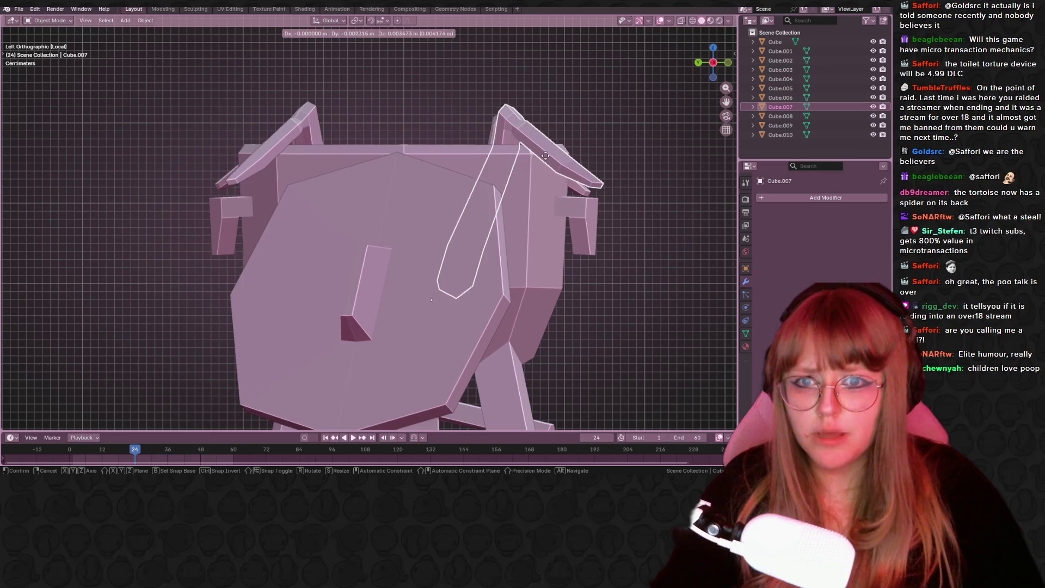
{"action": "left_click", "coordinate": [552, 155]}
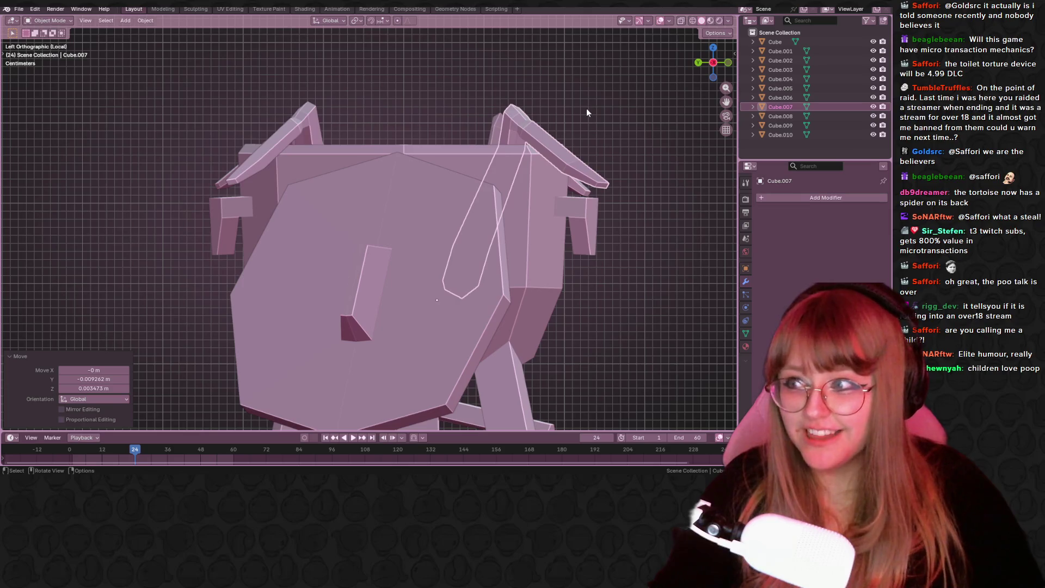
In front view, move the right ear spike up and to the right.
{"action": "mouse_move", "coordinate": [600, 81]}
{"action": "middle_mouse_down"}
{"action": "mouse_move", "coordinate": [549, 113]}
{"action": "mouse_move", "coordinate": [580, 113]}
{"action": "mouse_move", "coordinate": [466, 174]}
{"action": "middle_mouse_up"}
{"action": "left_click", "coordinate": [625, 90]}
{"action": "left_click", "coordinate": [723, 67]}
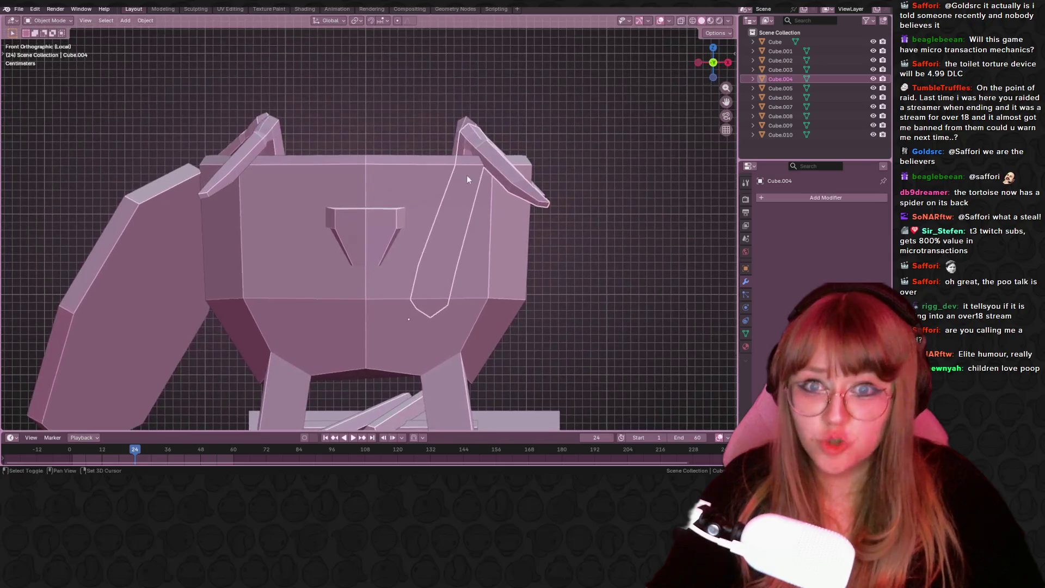
{"action": "key", "text": "shift+a"}
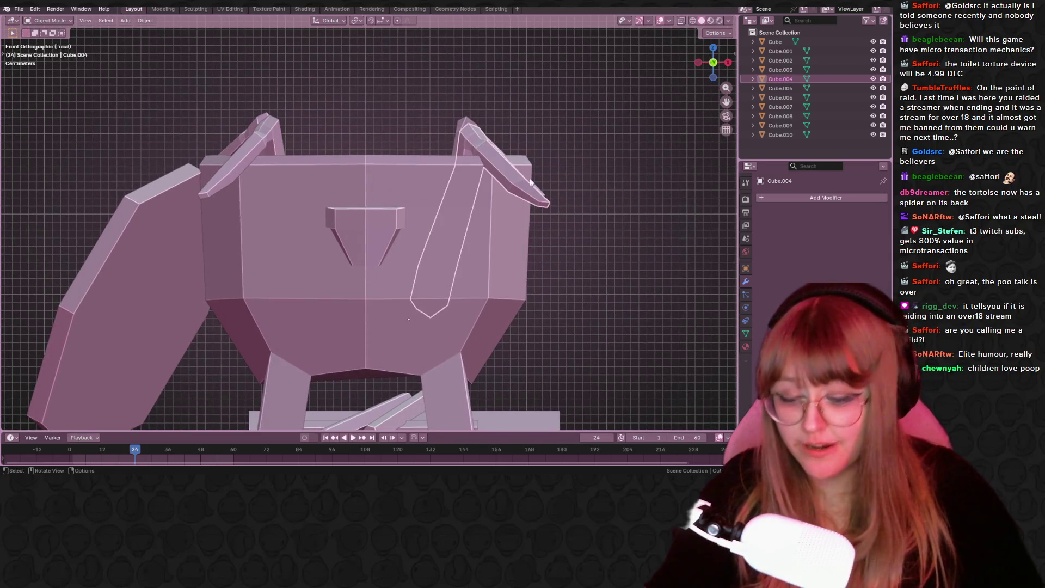
{"action": "key", "text": "g"}
{"action": "left_click", "coordinate": [541, 174]}
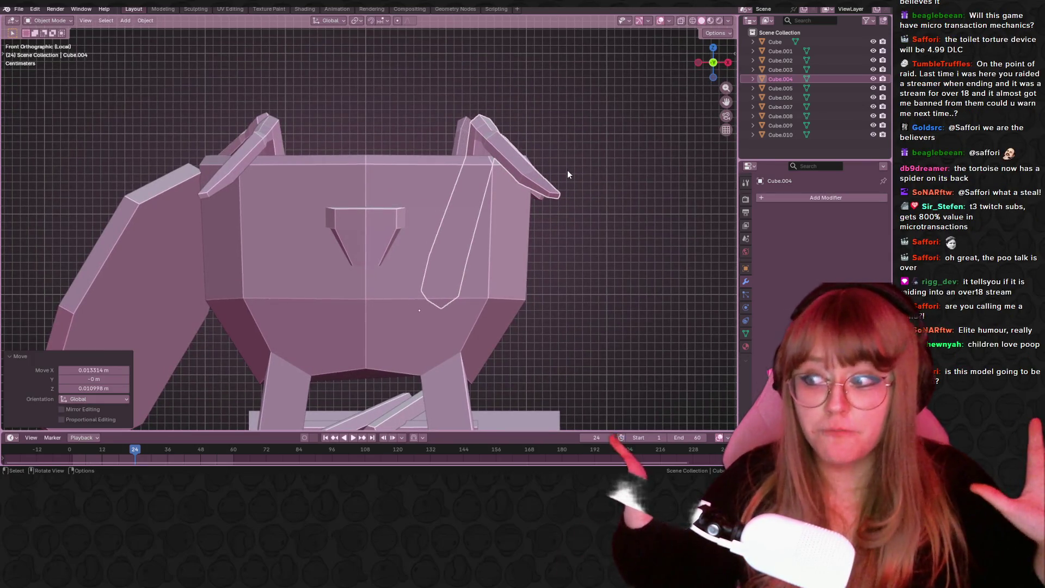
{"action": "mouse_move", "coordinate": [567, 170]}
{"action": "middle_mouse_down"}
{"action": "mouse_move", "coordinate": [534, 190]}
{"action": "mouse_move", "coordinate": [470, 192]}
{"action": "mouse_move", "coordinate": [566, 135]}
{"action": "middle_mouse_up"}
In Top view, shift one spike left along X and raise the lower-left spike slightly.
{"action": "key", "text": "KP_7"}
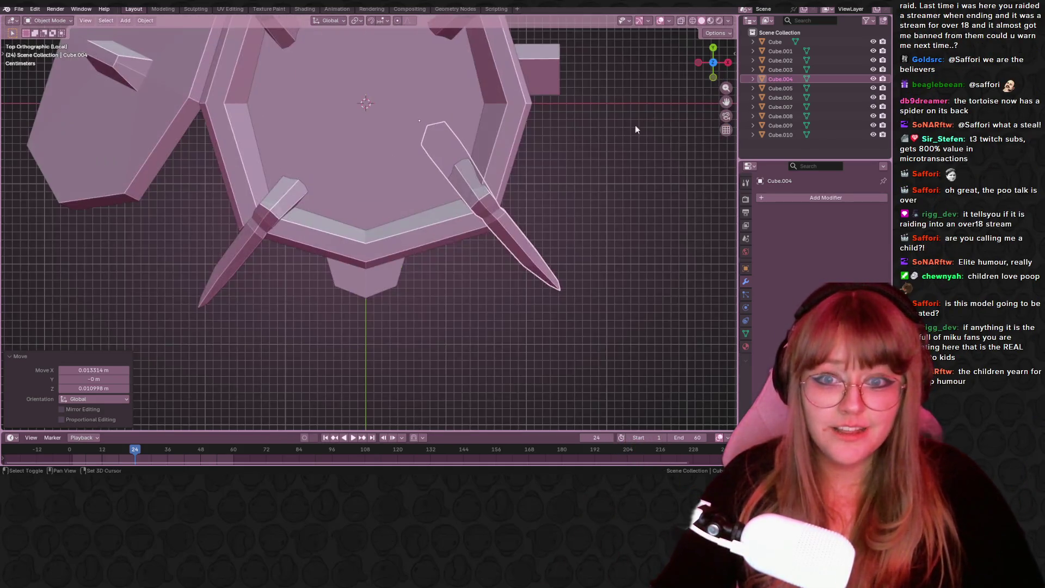
{"action": "middle_click_drag", "start_coordinate": [635, 129], "coordinate": [620, 162], "text": "shift"}
{"action": "key", "text": "g"}
{"action": "key", "text": "x"}
{"action": "left_click", "coordinate": [442, 159]}
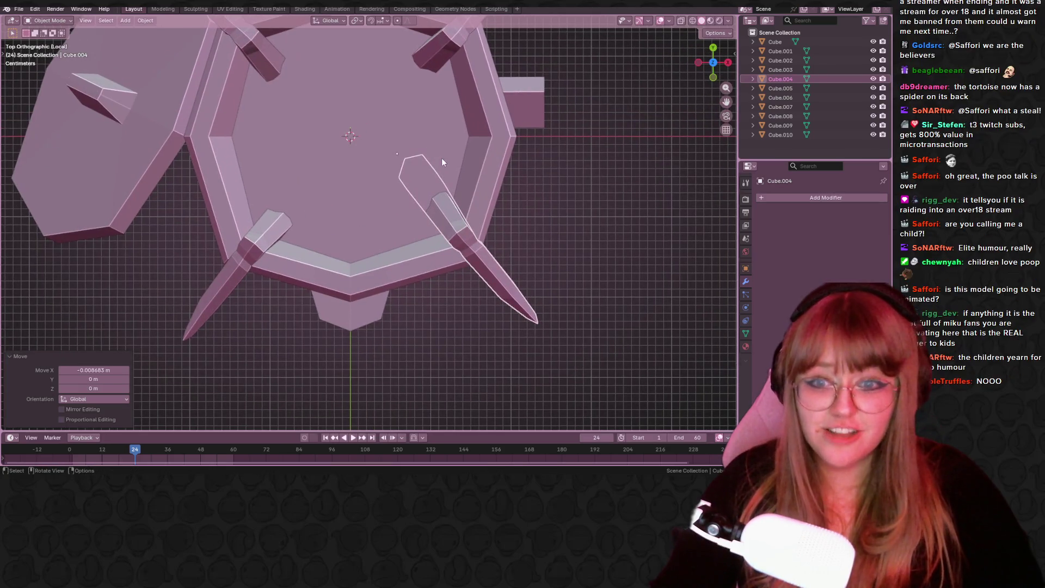
{"action": "left_click", "coordinate": [265, 232]}
{"action": "key", "text": "g"}
{"action": "left_click", "coordinate": [269, 225]}
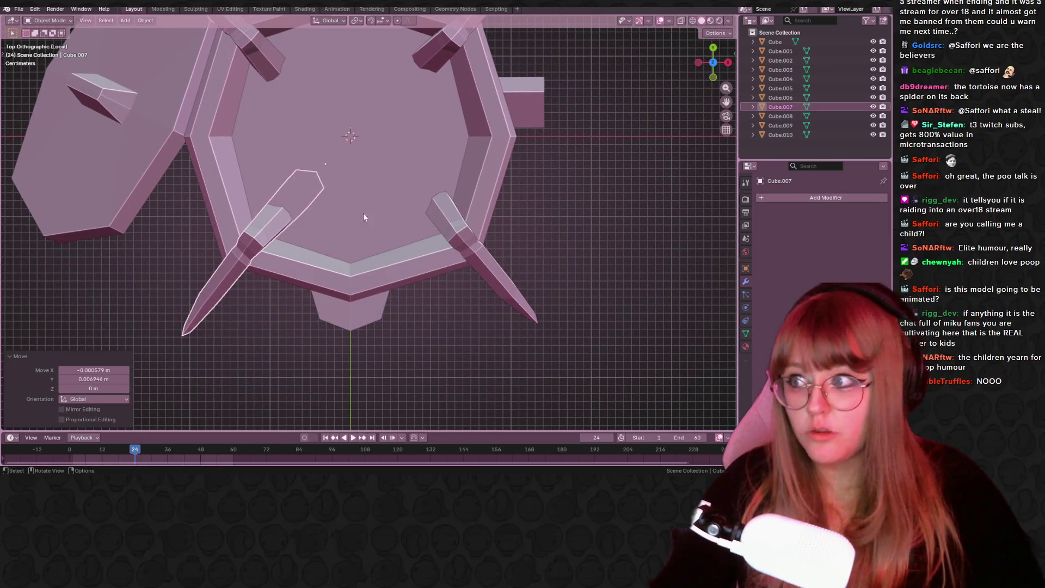
Adjust the top-right spike and move the top-left spike down and right.
{"action": "middle_click_drag", "start_coordinate": [476, 191], "coordinate": [475, 290], "text": "shift"}
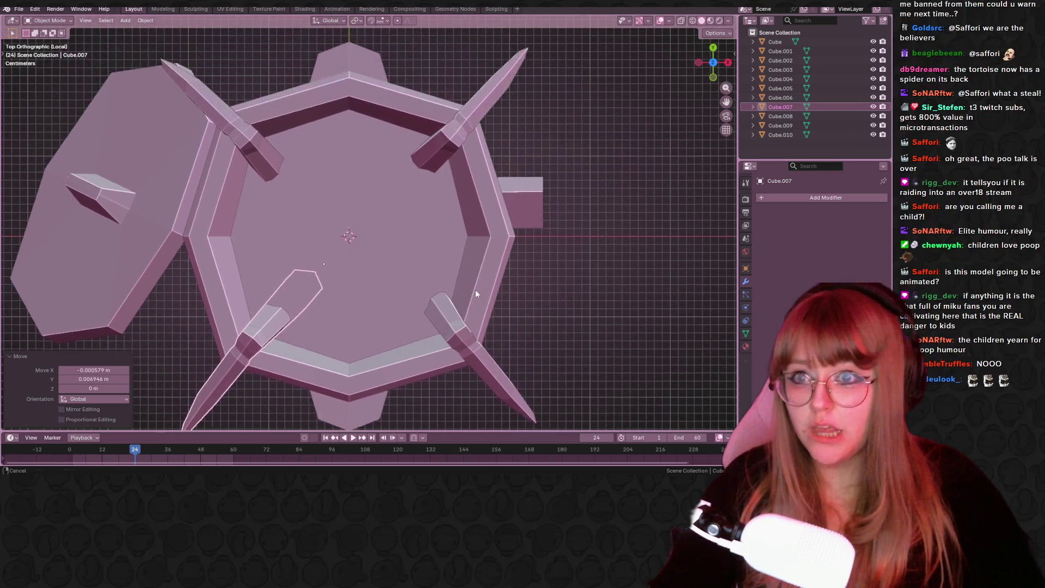
{"action": "left_click", "coordinate": [443, 143]}
{"action": "key", "text": "g"}
{"action": "left_click", "coordinate": [440, 144]}
{"action": "left_click", "coordinate": [239, 139]}
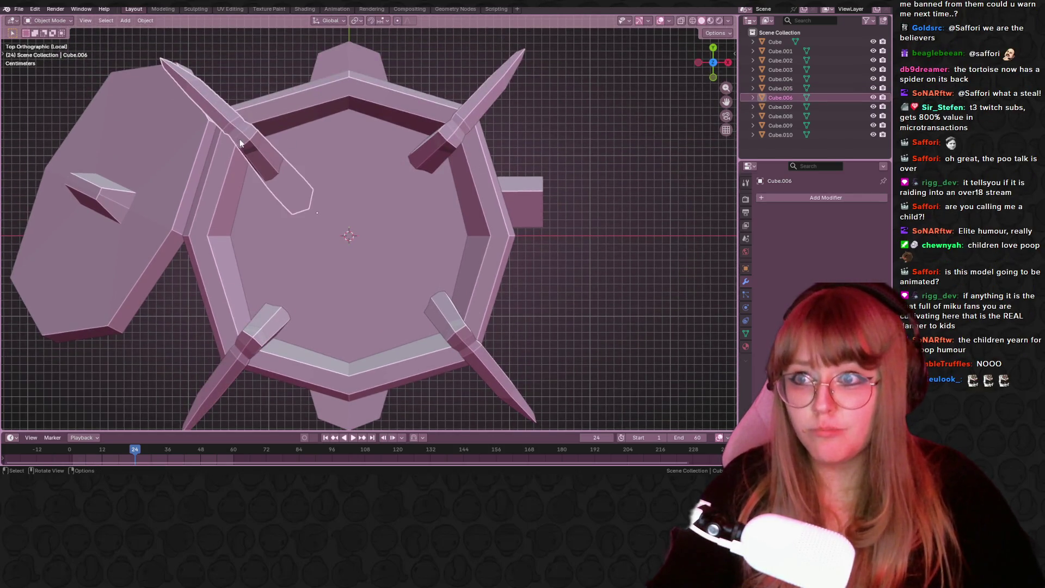
{"action": "key", "text": "g"}
{"action": "left_click", "coordinate": [249, 154]}
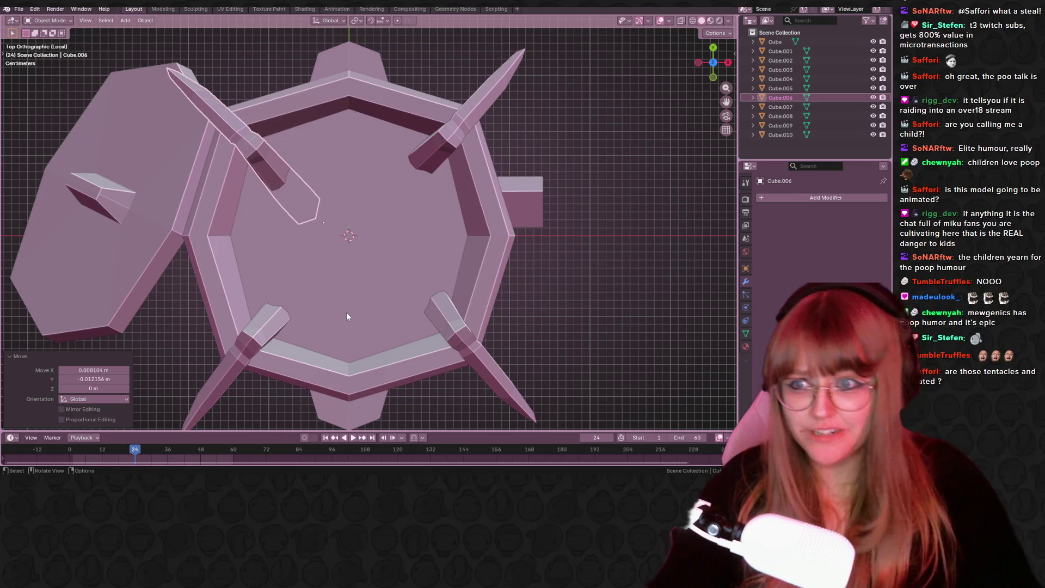
{"action": "scroll", "coordinate": [294, 276], "scroll_direction": "down", "scroll_amount": 1}
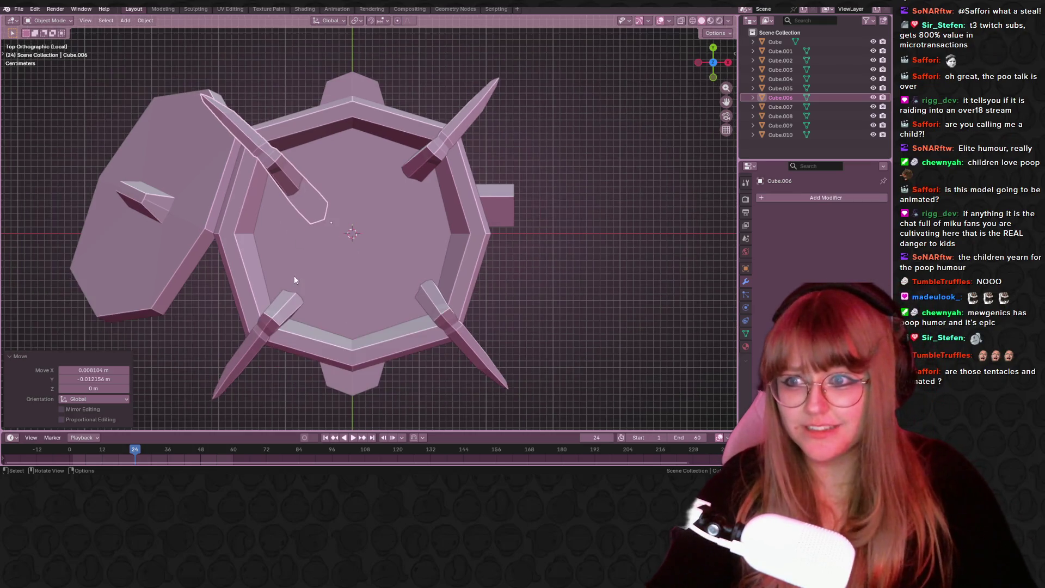
{"action": "left_click", "coordinate": [455, 133]}
Orbit around the cauldron, select Cube.002, and bring up the WinRAR archive window.
{"action": "mouse_move", "coordinate": [456, 133]}
{"action": "middle_mouse_down"}
{"action": "mouse_move", "coordinate": [593, 270]}
{"action": "mouse_move", "coordinate": [536, 183]}
{"action": "mouse_move", "coordinate": [403, 224]}
{"action": "mouse_move", "coordinate": [657, 33]}
{"action": "middle_mouse_up"}
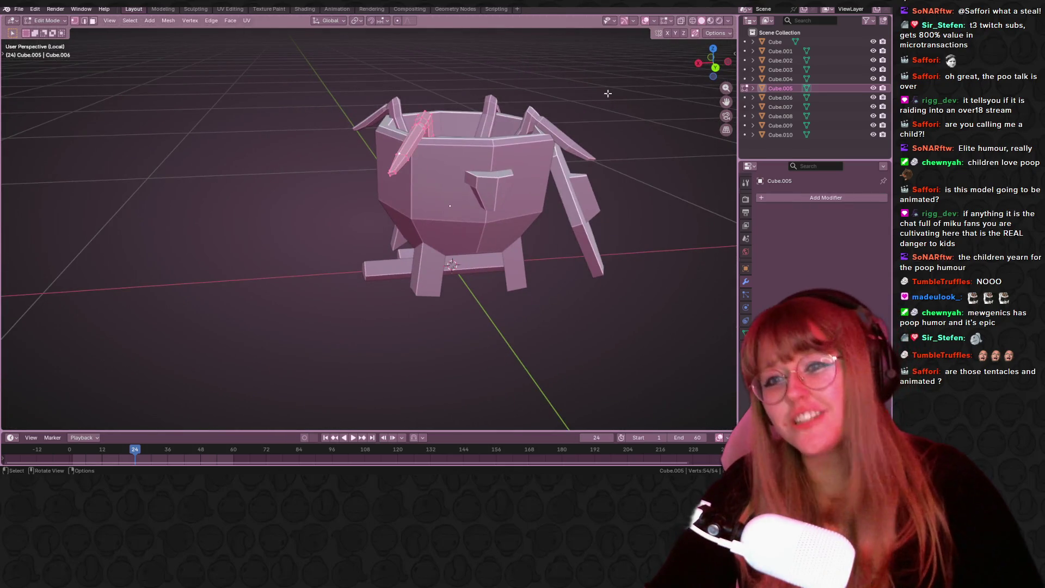
{"action": "mouse_move", "coordinate": [616, 82]}
{"action": "middle_mouse_down"}
{"action": "mouse_move", "coordinate": [554, 146]}
{"action": "mouse_move", "coordinate": [435, 136]}
{"action": "mouse_move", "coordinate": [672, 175]}
{"action": "mouse_move", "coordinate": [383, 112]}
{"action": "mouse_move", "coordinate": [341, 185]}
{"action": "mouse_move", "coordinate": [230, 170]}
{"action": "middle_mouse_up"}
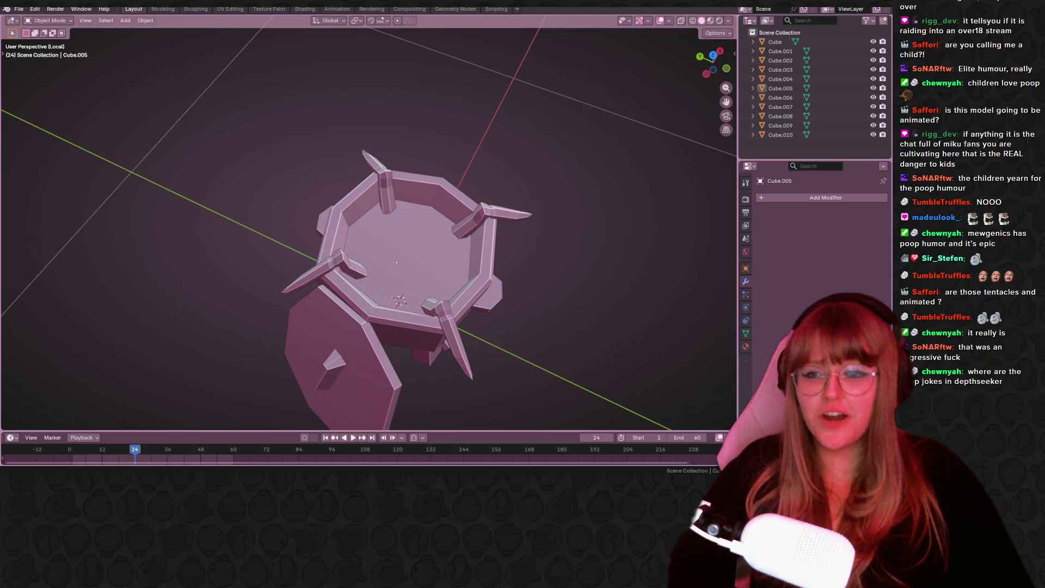
{"action": "left_click", "coordinate": [457, 228]}
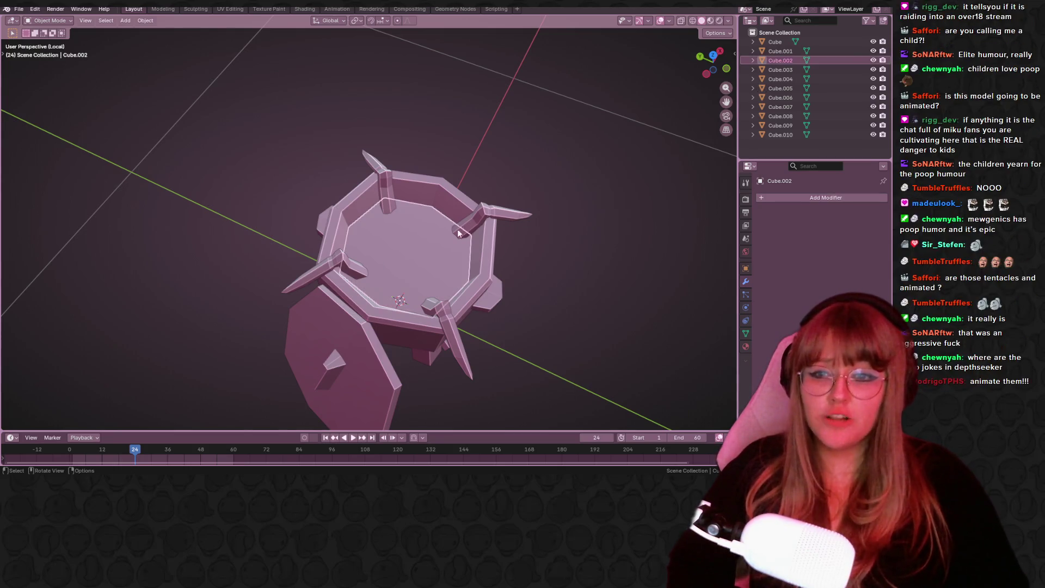
{"action": "mouse_move", "coordinate": [457, 228]}
{"action": "middle_mouse_down"}
{"action": "mouse_move", "coordinate": [399, 196]}
{"action": "mouse_move", "coordinate": [342, 220]}
{"action": "mouse_move", "coordinate": [504, 169]}
{"action": "mouse_move", "coordinate": [425, 129]}
{"action": "mouse_move", "coordinate": [409, 221]}
{"action": "mouse_move", "coordinate": [400, 216]}
{"action": "mouse_move", "coordinate": [481, 216]}
{"action": "mouse_move", "coordinate": [426, 305]}
{"action": "mouse_move", "coordinate": [462, 272]}
{"action": "mouse_move", "coordinate": [358, 286]}
{"action": "middle_mouse_up"}
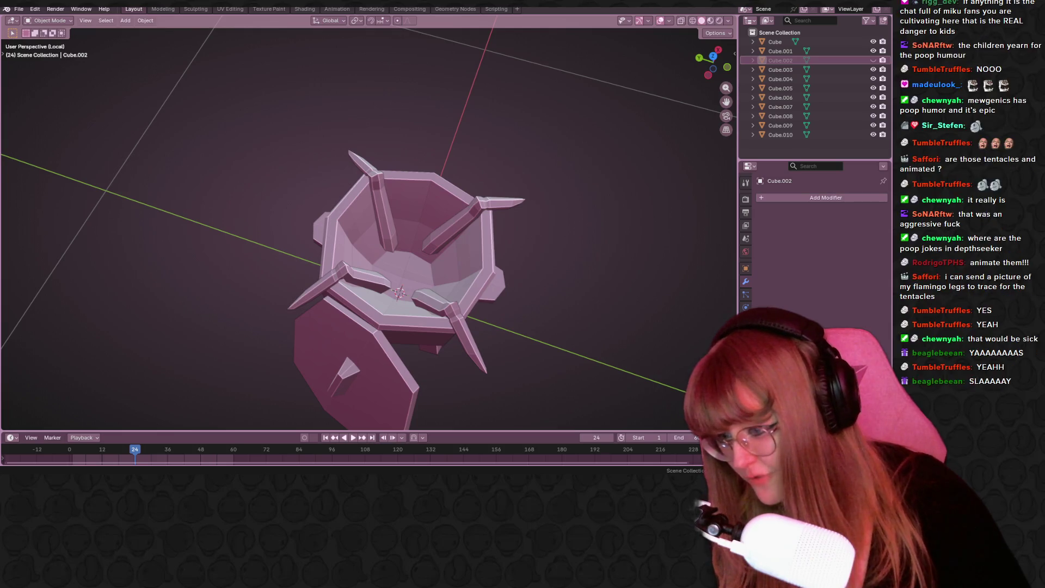
{"action": "mouse_move", "coordinate": [190, 481]}
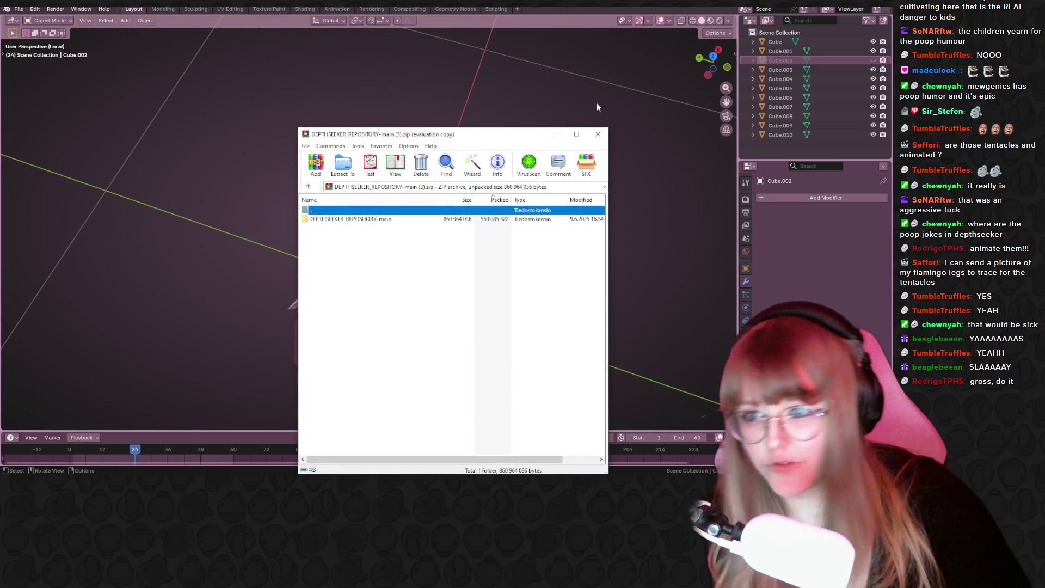
Close the DEPTHSEEKER_REPOSITORY-main (3).zip WinRAR window.
{"action": "left_click", "coordinate": [596, 140]}
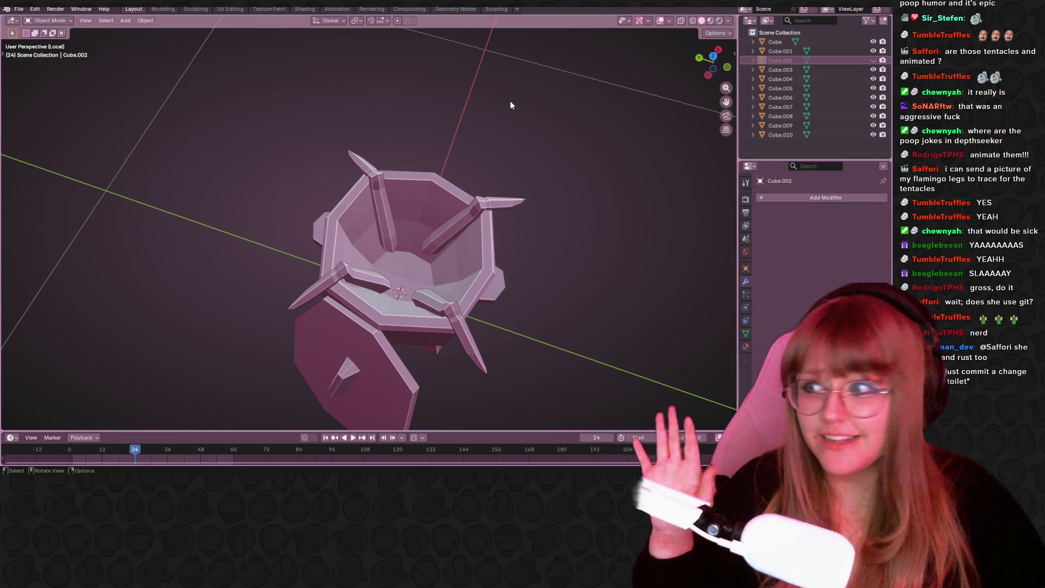
{"action": "mouse_move", "coordinate": [733, 211]}
{"action": "middle_mouse_down"}
{"action": "mouse_move", "coordinate": [498, 223]}
{"action": "mouse_move", "coordinate": [636, 266]}
{"action": "mouse_move", "coordinate": [458, 222]}
{"action": "mouse_move", "coordinate": [527, 185]}
{"action": "mouse_move", "coordinate": [589, 181]}
{"action": "mouse_move", "coordinate": [527, 133]}
{"action": "mouse_move", "coordinate": [532, 189]}
{"action": "mouse_move", "coordinate": [298, 393]}
{"action": "middle_mouse_up"}
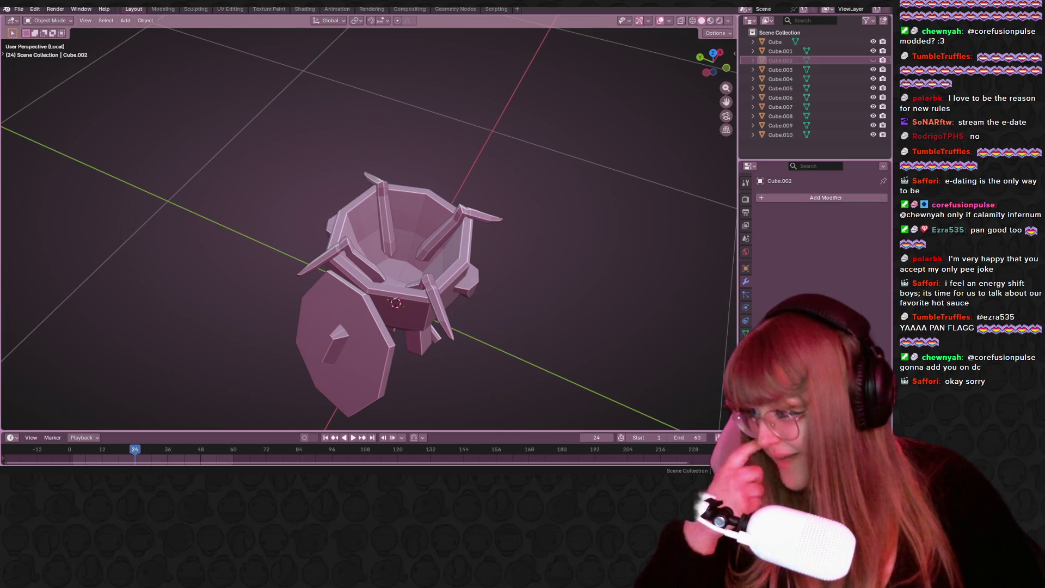
Shift-select the four rim spikes, Cube.004 through Cube.007.
{"action": "mouse_move", "coordinate": [203, 292]}
{"action": "middle_mouse_down"}
{"action": "mouse_move", "coordinate": [450, 243]}
{"action": "mouse_move", "coordinate": [468, 158]}
{"action": "mouse_move", "coordinate": [443, 73]}
{"action": "mouse_move", "coordinate": [341, 236]}
{"action": "middle_mouse_up"}
{"action": "left_click", "coordinate": [279, 204]}
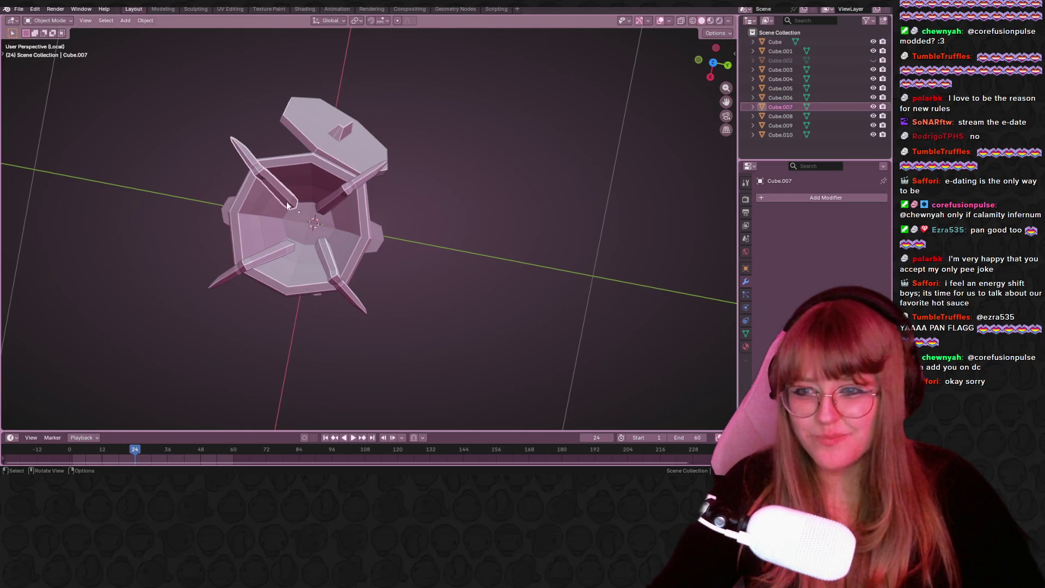
{"action": "left_click", "coordinate": [332, 197], "text": "shift"}
{"action": "left_click", "coordinate": [255, 264], "text": "shift"}
{"action": "left_click", "coordinate": [329, 270], "text": "shift"}
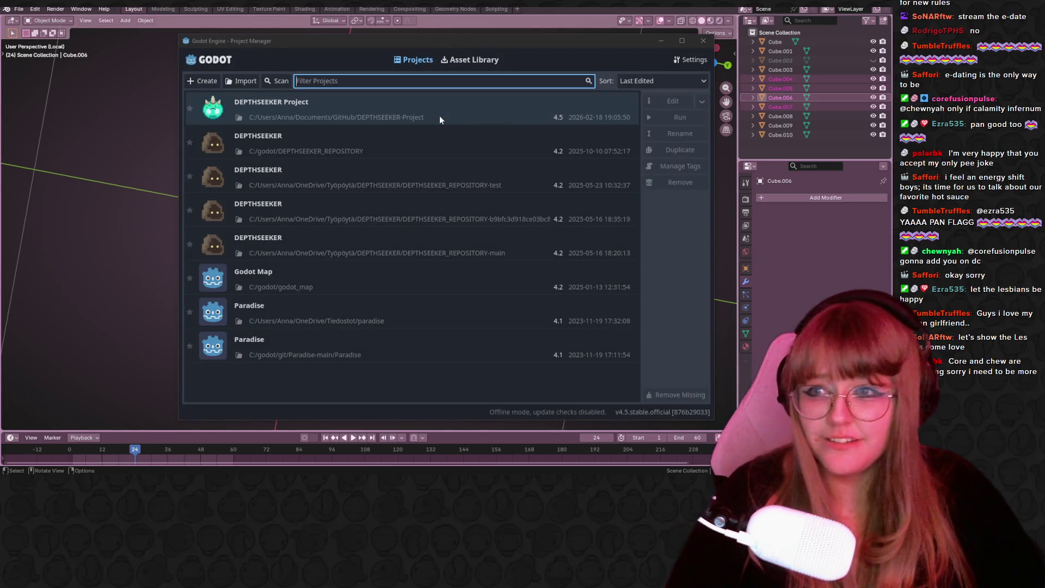
Open DEPTHSEEKER Project from the Godot Project Manager list.
{"action": "double_click", "coordinate": [449, 109]}
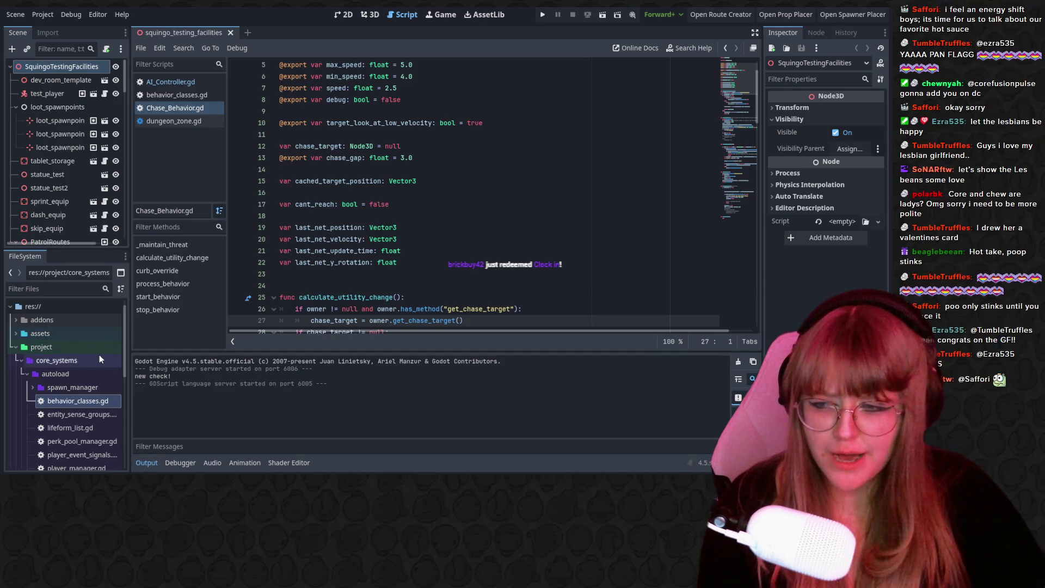
Collapse core_systems and expand the Entities and lifeforms folders in the FileSystem dock.
{"action": "left_click", "coordinate": [20, 361]}
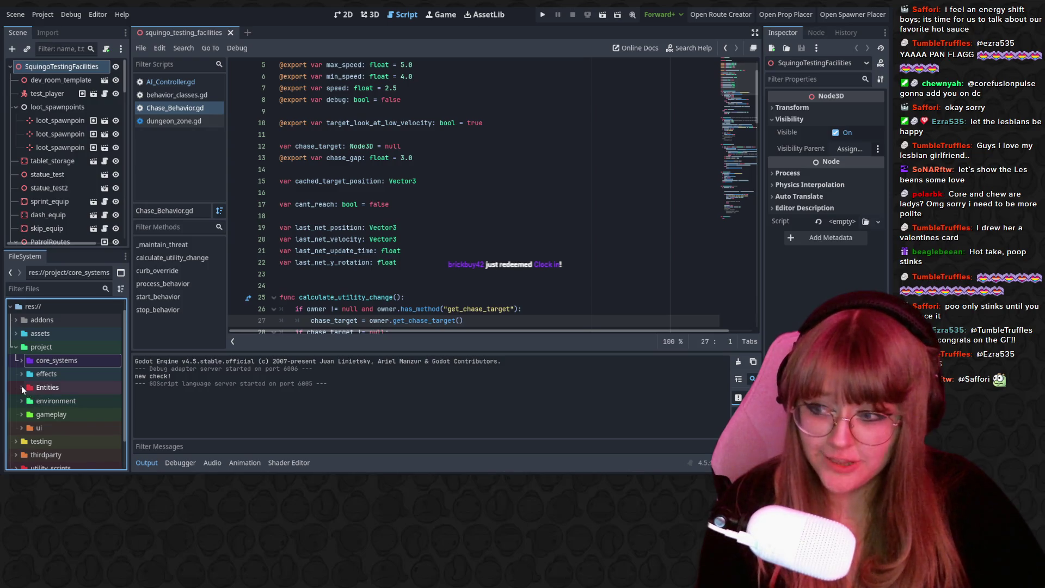
{"action": "left_click", "coordinate": [22, 387]}
{"action": "left_click", "coordinate": [27, 402]}
{"action": "scroll", "coordinate": [30, 401], "scroll_direction": "down", "scroll_amount": 3}
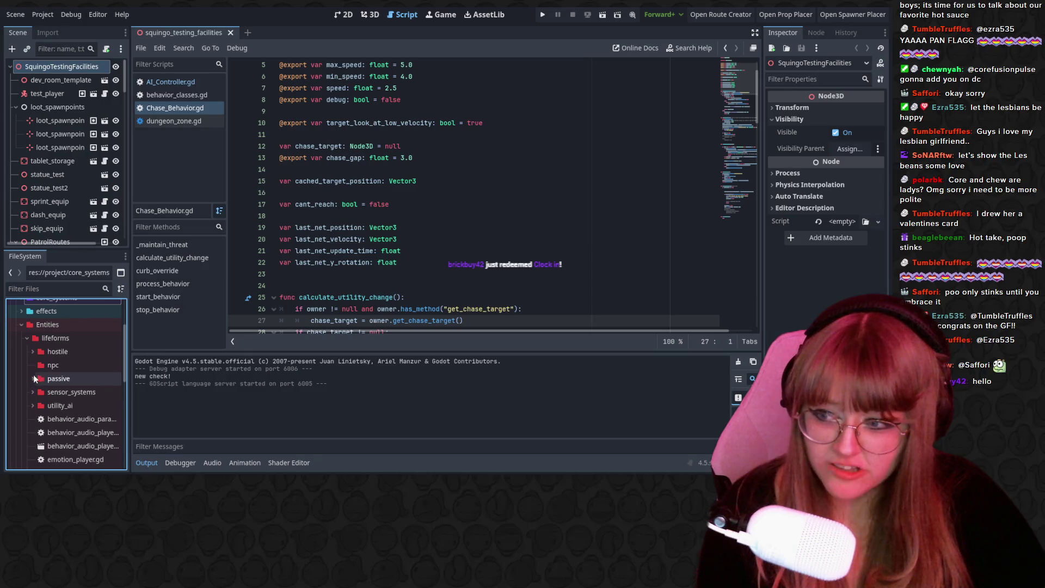
Expand passive and glow_crab, then browse glow_crab_chase, glow_crab_flee and glow_crab_idle.
{"action": "left_click", "coordinate": [33, 379]}
{"action": "left_click", "coordinate": [64, 393]}
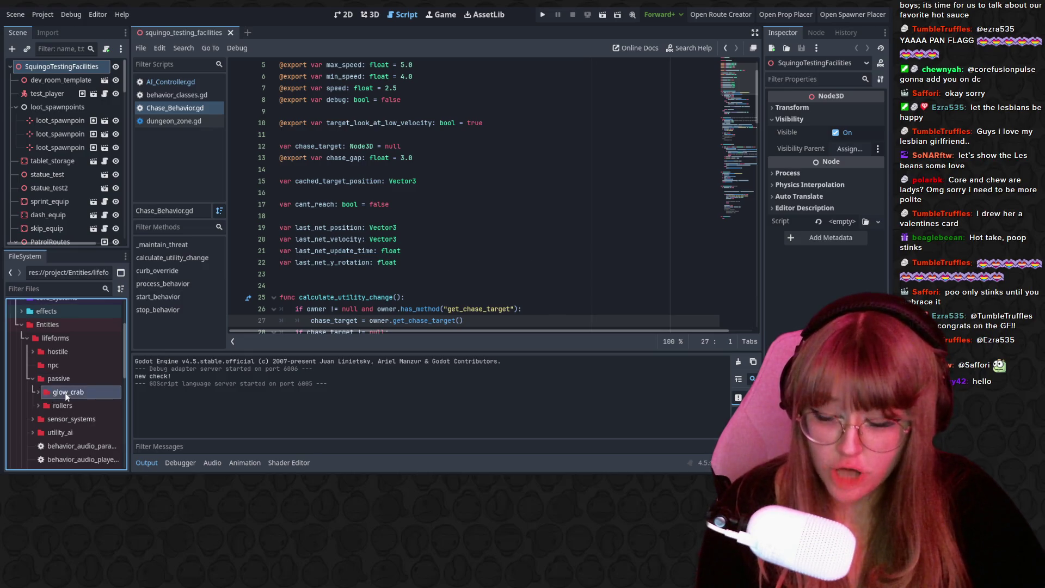
{"action": "left_click", "coordinate": [37, 391]}
{"action": "scroll", "coordinate": [64, 404], "scroll_direction": "down", "scroll_amount": 5}
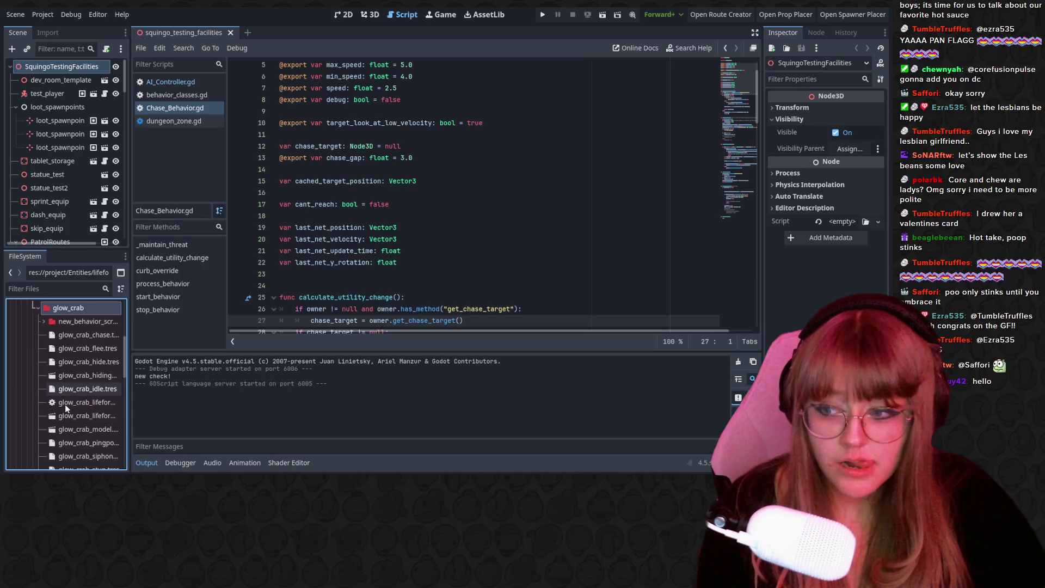
{"action": "scroll", "coordinate": [64, 404], "scroll_direction": "down", "scroll_amount": 2}
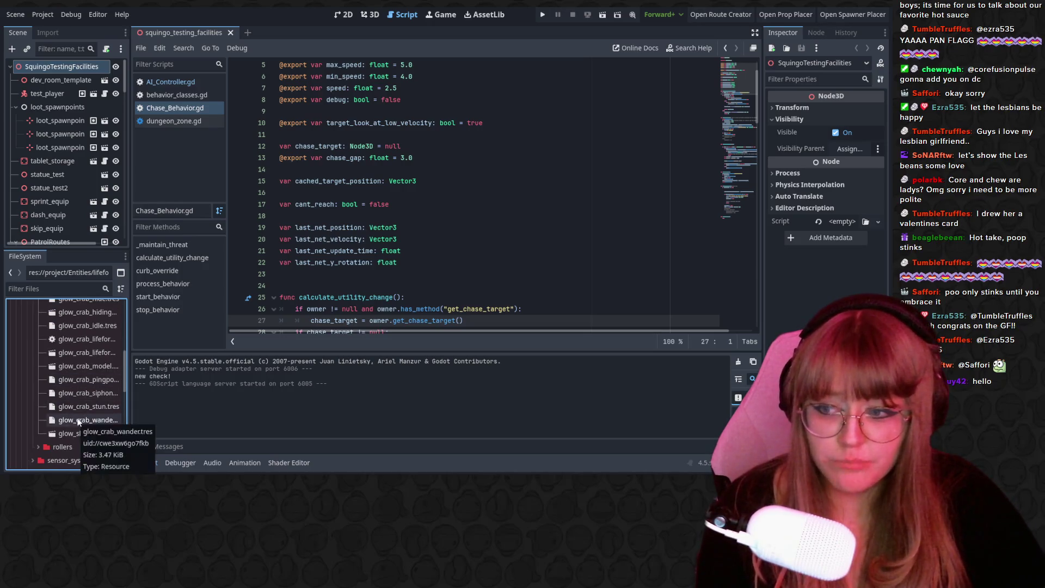
{"action": "scroll", "coordinate": [103, 365], "scroll_direction": "up", "scroll_amount": 3}
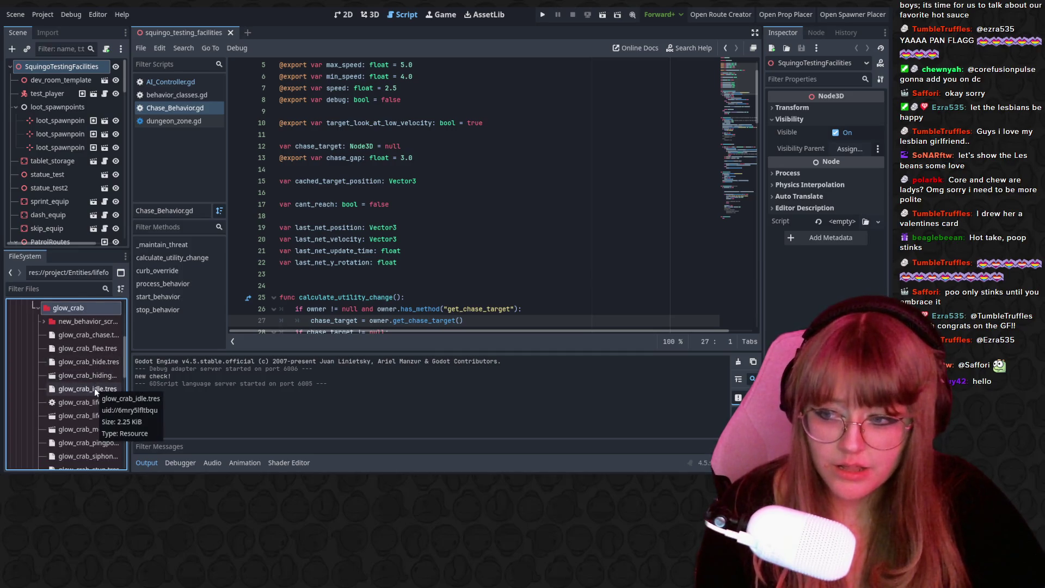
{"action": "scroll", "coordinate": [100, 434], "scroll_direction": "down", "scroll_amount": 2}
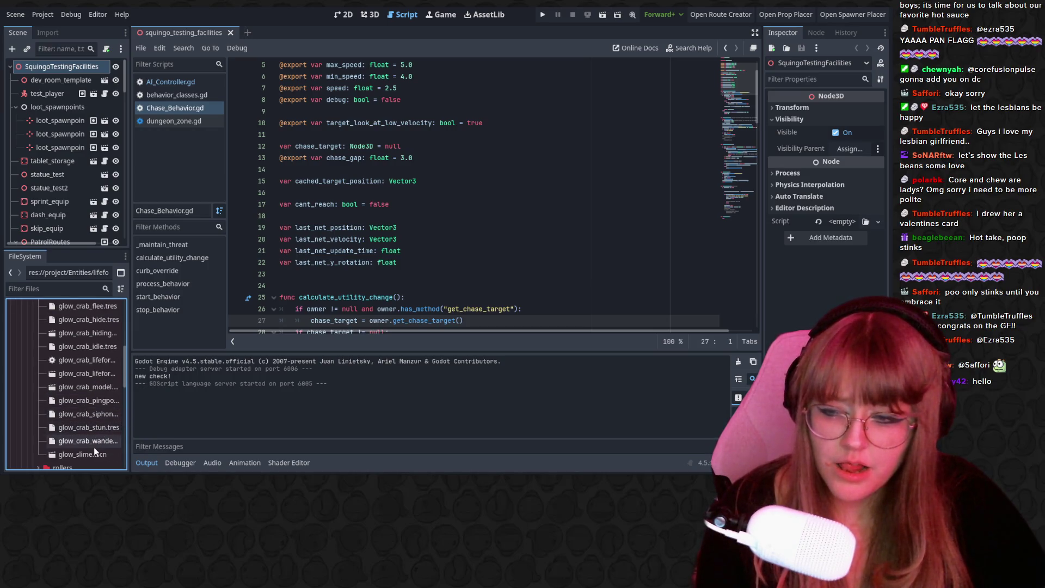
{"action": "scroll", "coordinate": [94, 446], "scroll_direction": "up", "scroll_amount": 6}
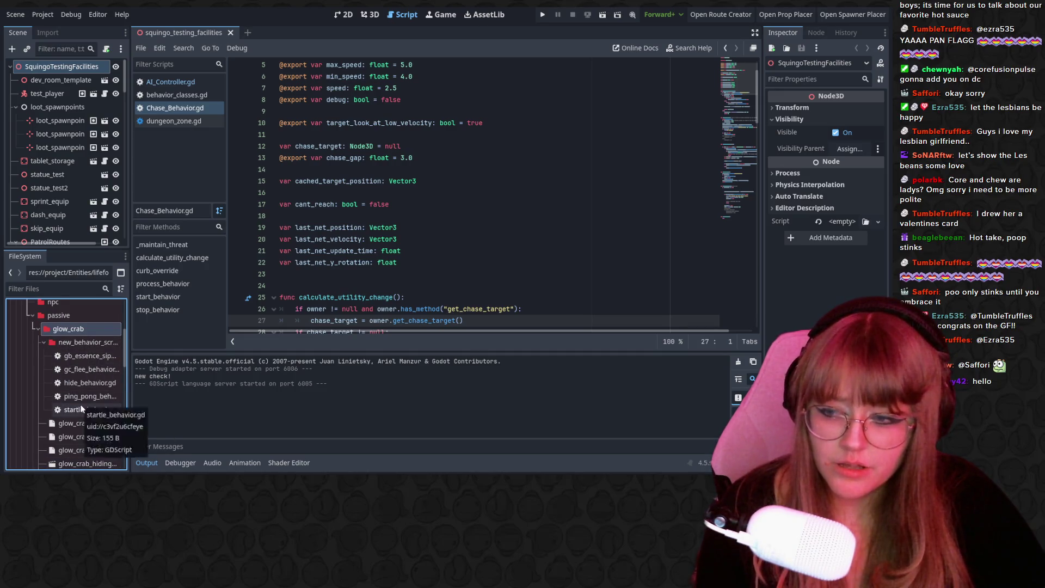
{"action": "scroll", "coordinate": [80, 408], "scroll_direction": "down", "scroll_amount": 4}
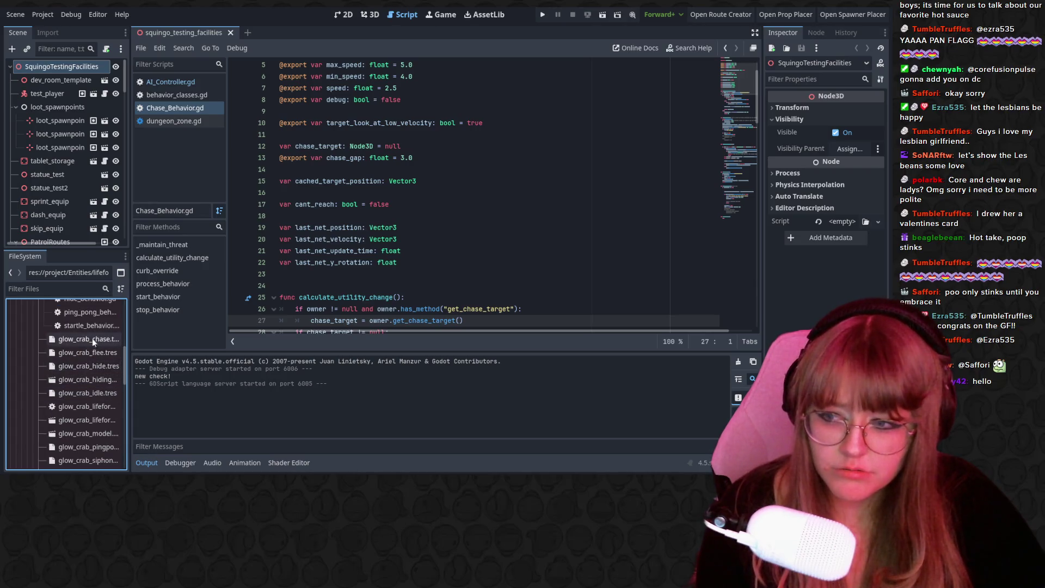
{"action": "scroll", "coordinate": [90, 354], "scroll_direction": "down", "scroll_amount": 1}
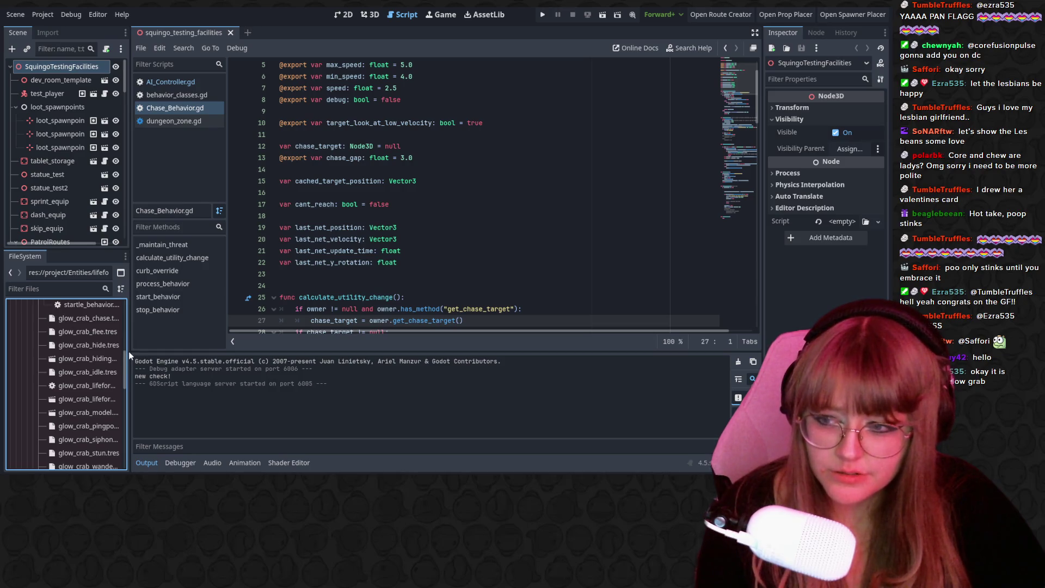
Widen the FileSystem dock, collapse new_behavior_scripts, and select glow_crab_model.tscn.
{"action": "mouse_move", "coordinate": [128, 351]}
{"action": "left_mouse_down"}
{"action": "mouse_move", "coordinate": [339, 343]}
{"action": "mouse_move", "coordinate": [331, 344]}
{"action": "left_mouse_up"}
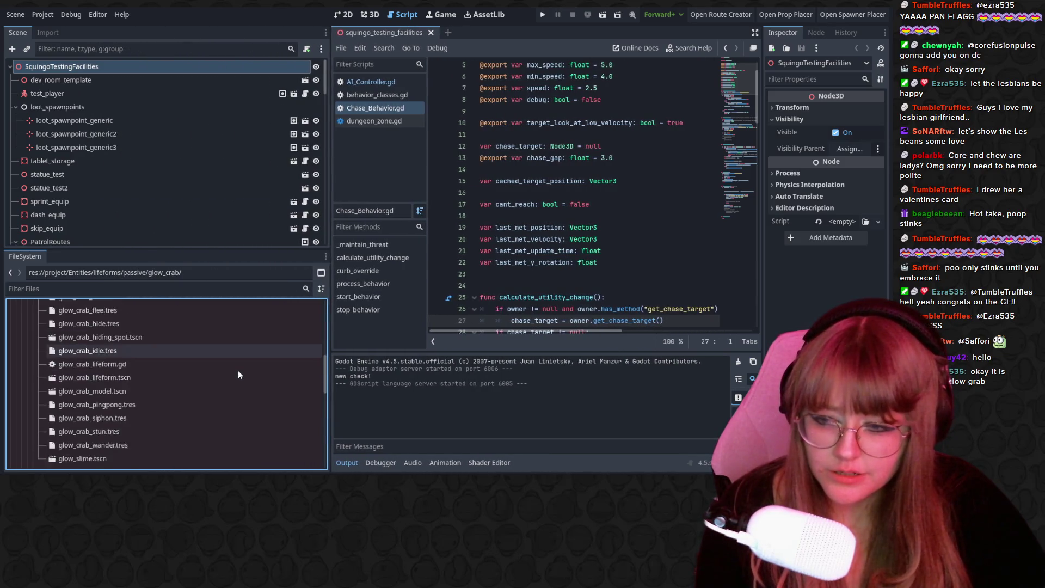
{"action": "scroll", "coordinate": [153, 421], "scroll_direction": "up", "scroll_amount": 5}
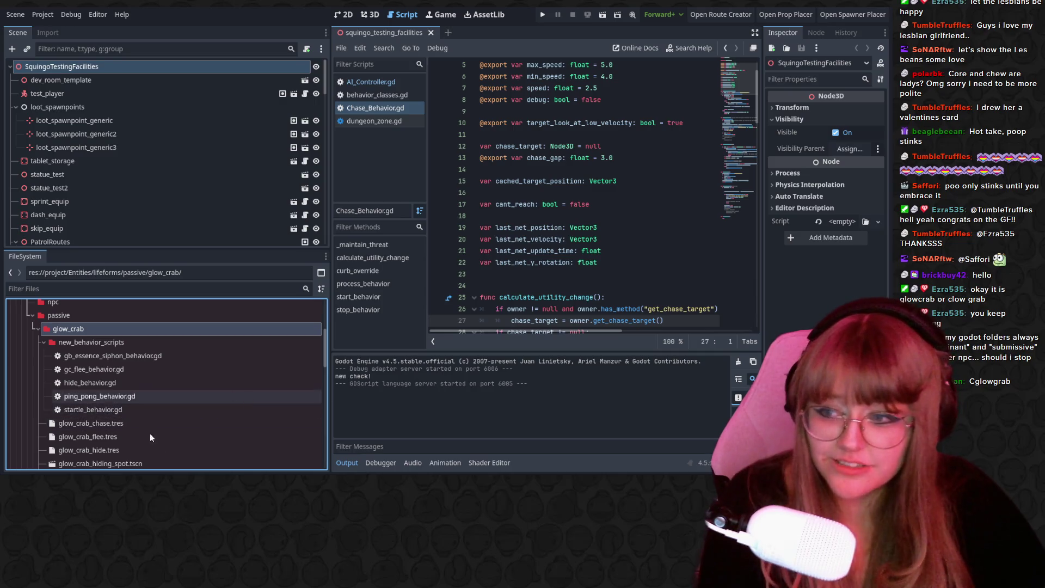
{"action": "left_click", "coordinate": [43, 342]}
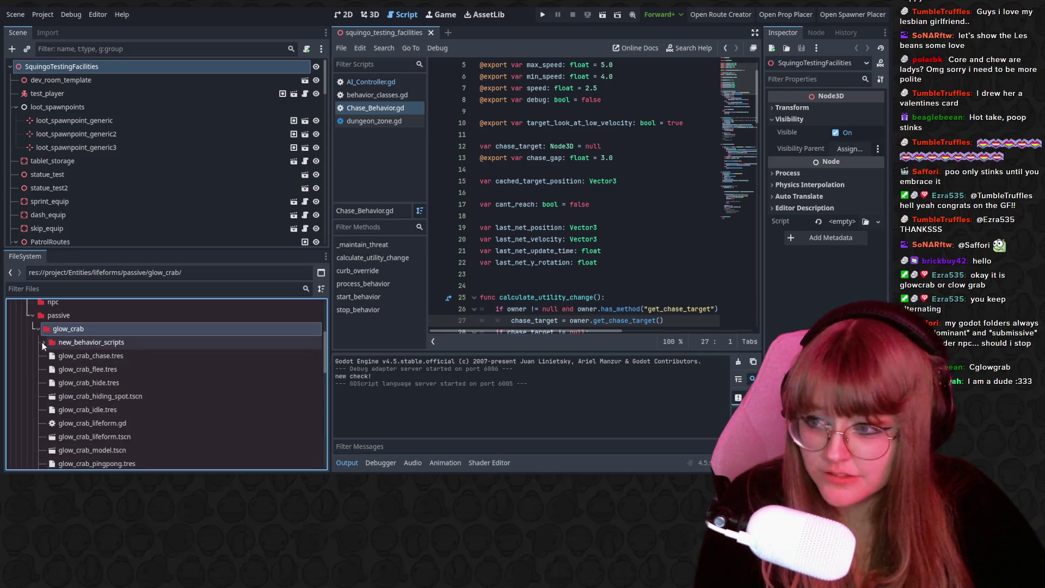
{"action": "scroll", "coordinate": [118, 347], "scroll_direction": "down", "scroll_amount": 3}
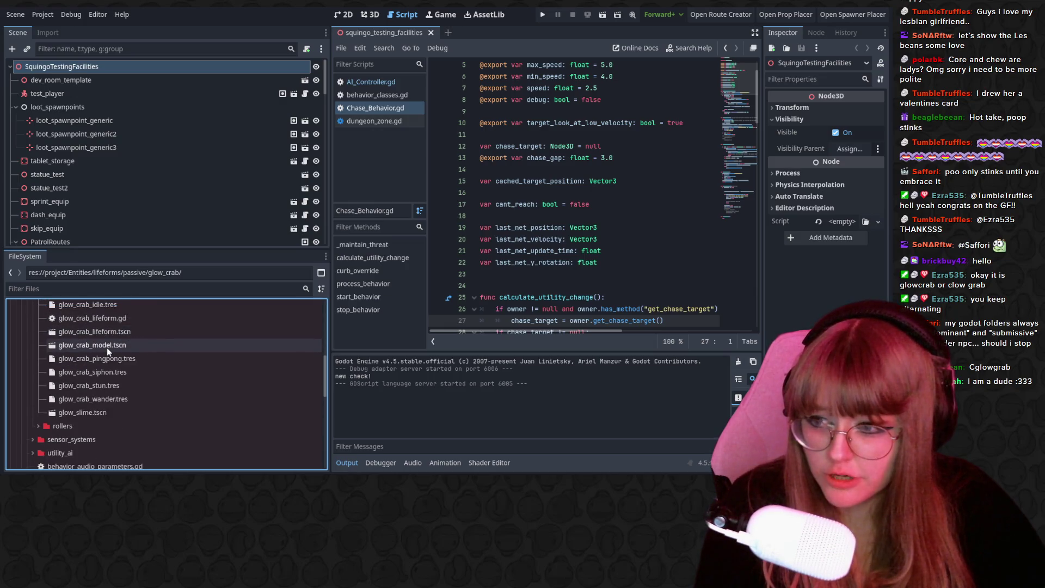
{"action": "left_click", "coordinate": [106, 347]}
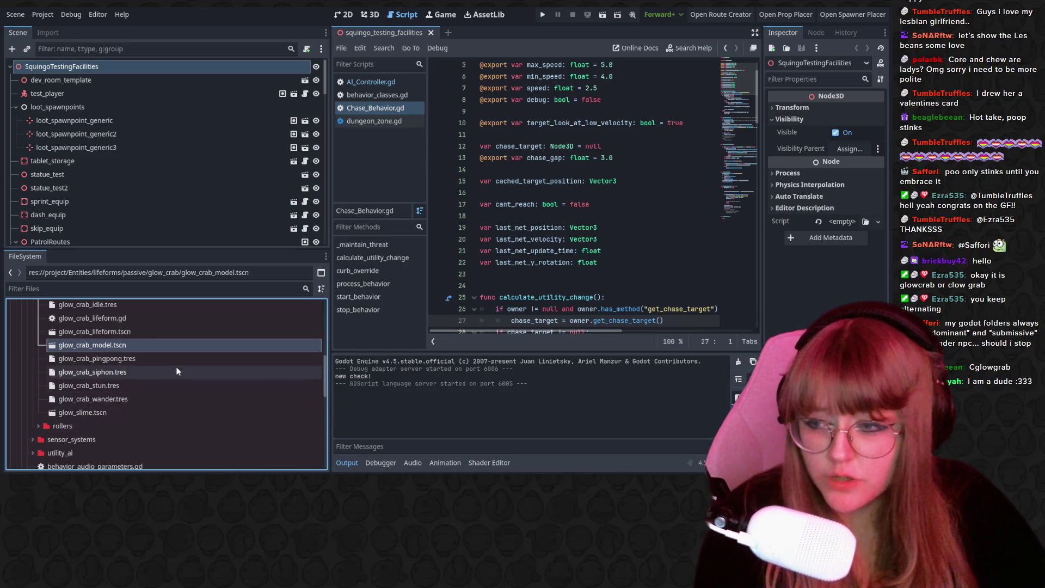
Open glow_crab_model.tscn as a scene via Open Scene, then collapse the glow_crab folder.
{"action": "right_click", "coordinate": [160, 351]}
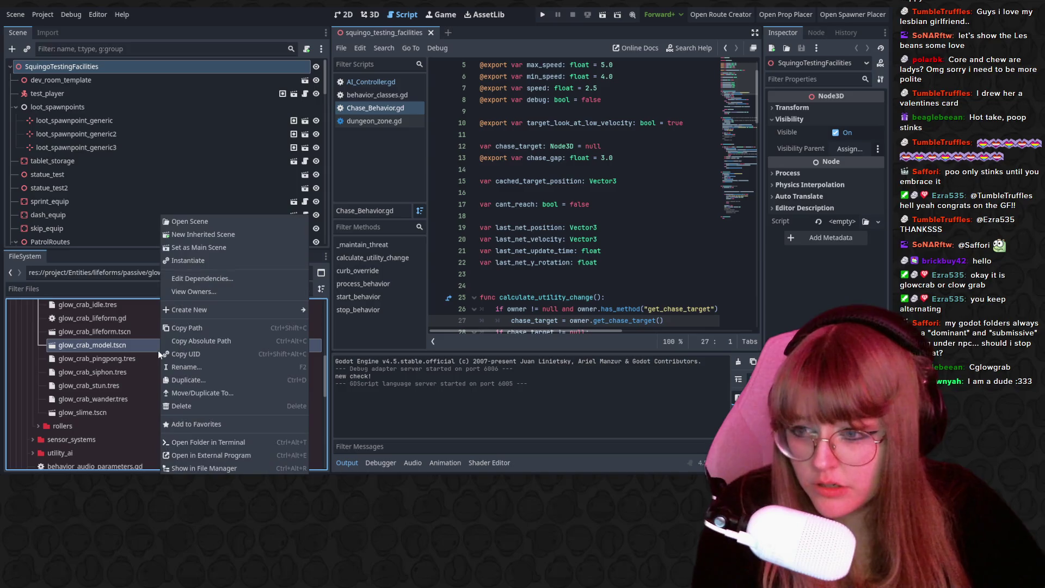
{"action": "left_click", "coordinate": [216, 226]}
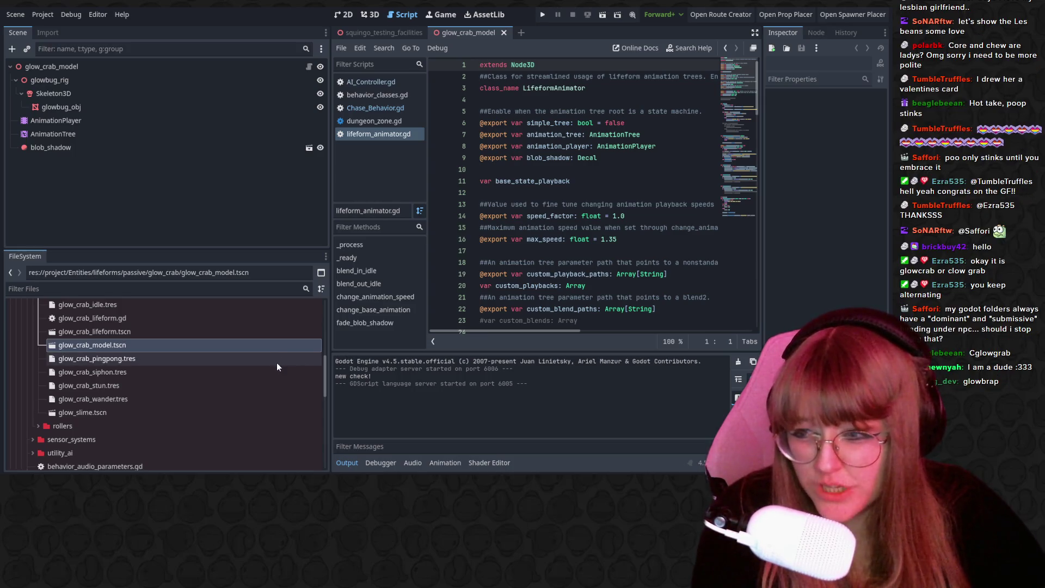
{"action": "scroll", "coordinate": [276, 367], "scroll_direction": "down", "scroll_amount": 5}
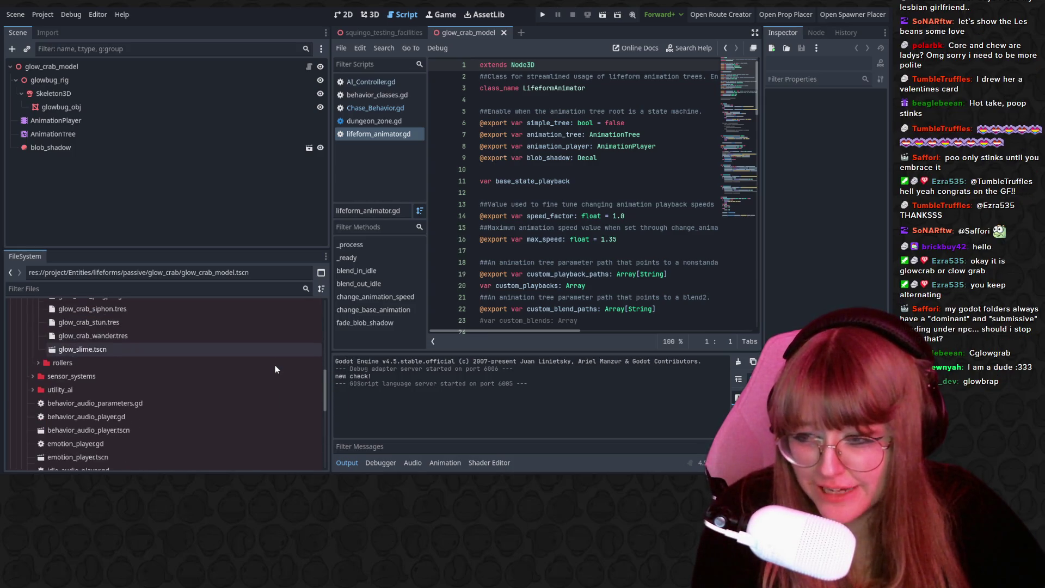
{"action": "scroll", "coordinate": [274, 370], "scroll_direction": "down", "scroll_amount": 1}
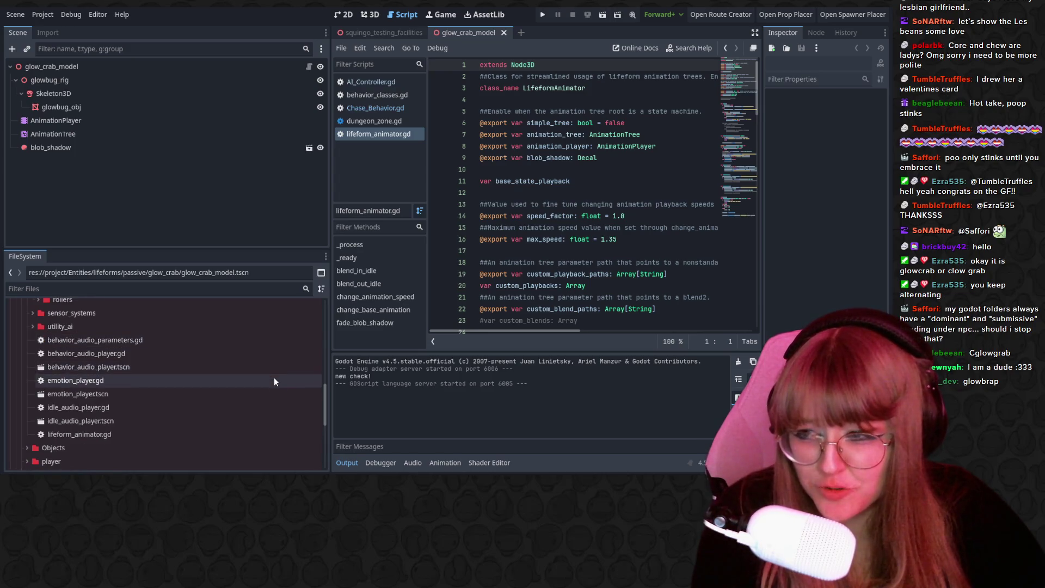
{"action": "scroll", "coordinate": [275, 386], "scroll_direction": "up", "scroll_amount": 8}
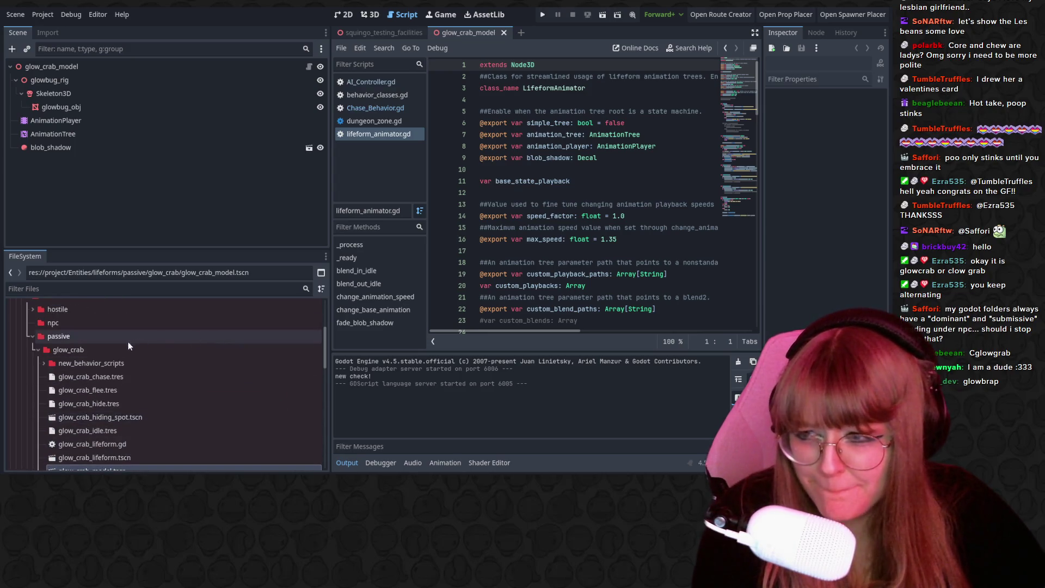
{"action": "left_click", "coordinate": [38, 350]}
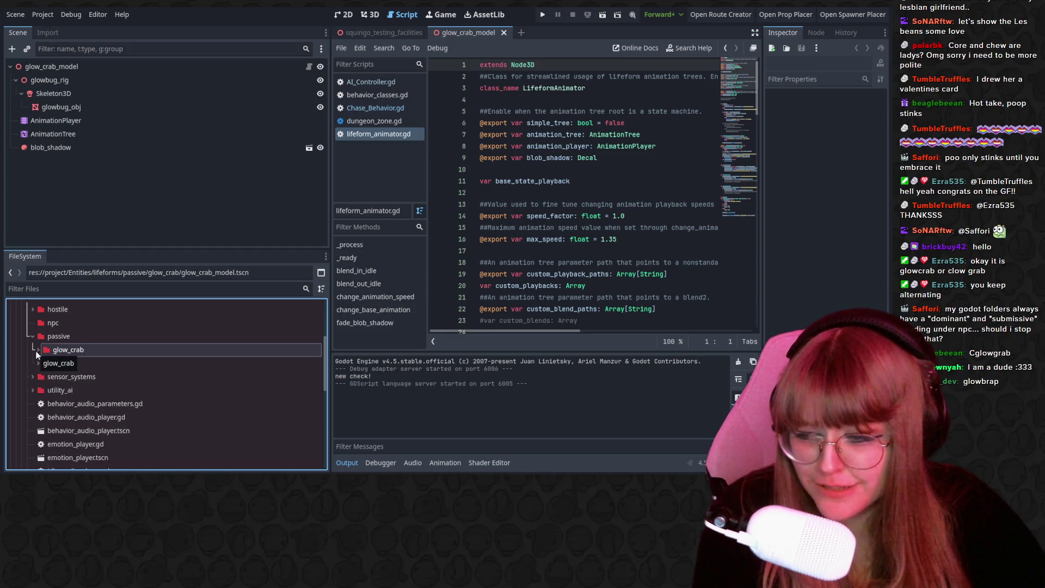
{"action": "left_click", "coordinate": [132, 289]}
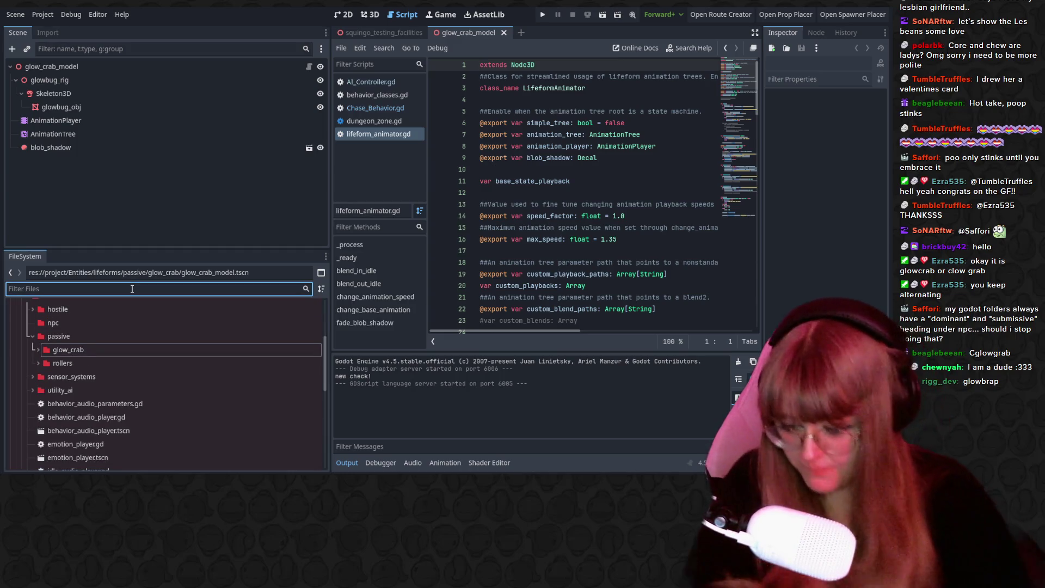
Filter the FileSystem dock by 'glow_crab'.
{"action": "type", "text": "glow?"}
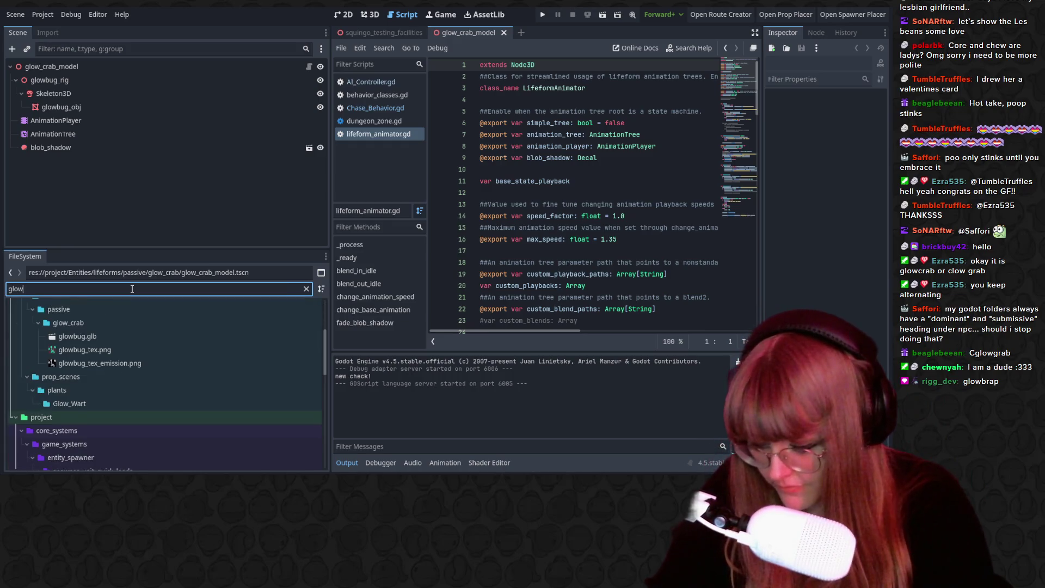
{"action": "key", "text": "BackSpace"}
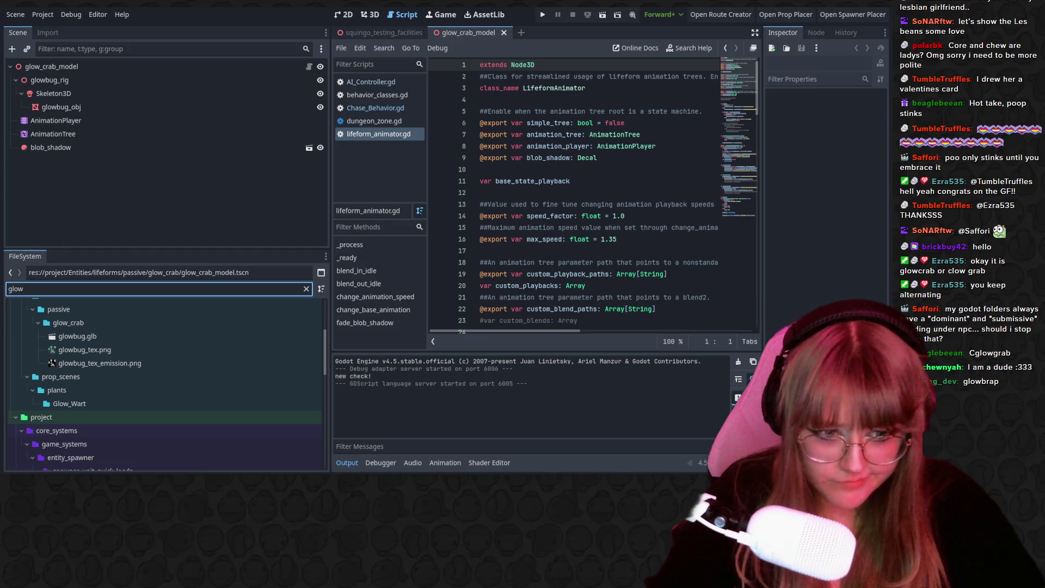
{"action": "left_click", "coordinate": [88, 307]}
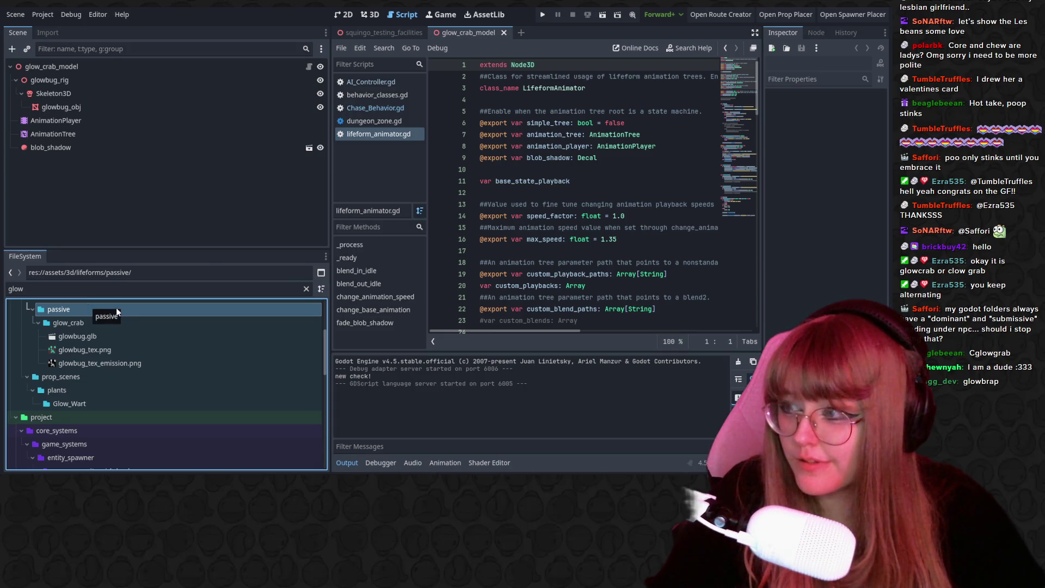
{"action": "left_click", "coordinate": [98, 286]}
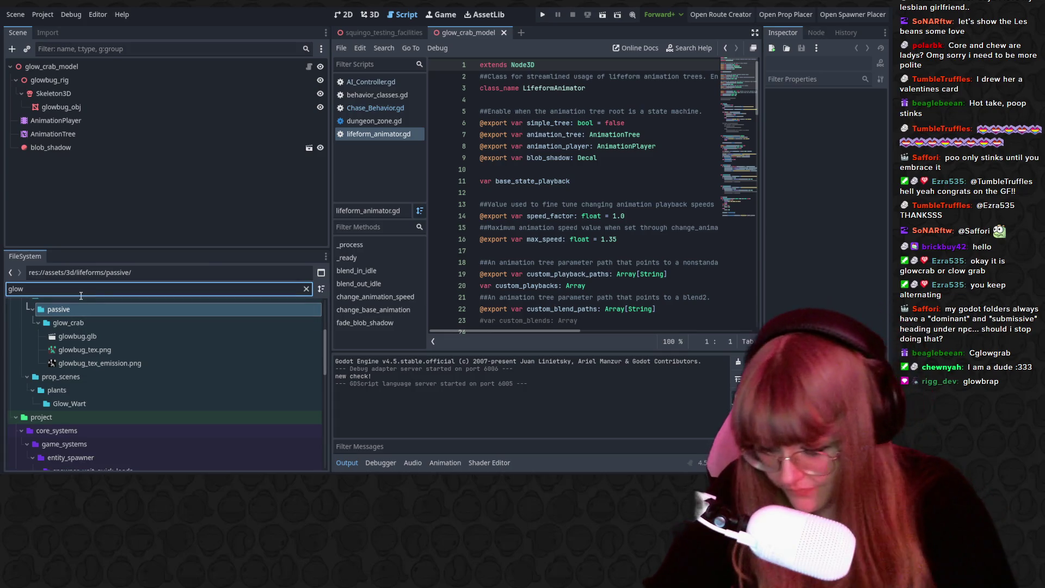
{"action": "type", "text": "_crab"}
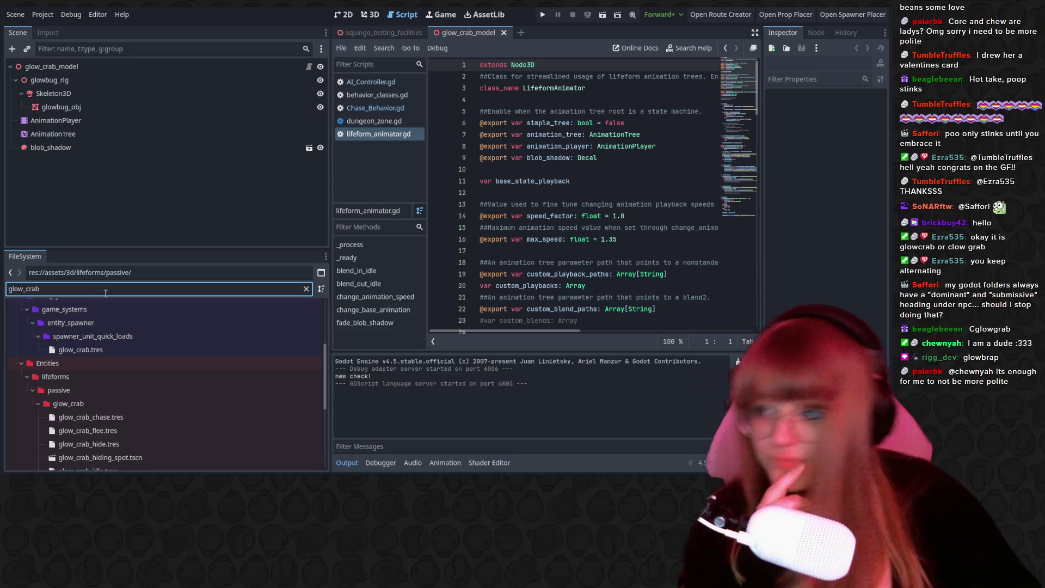
Scroll the filtered matches to find assets/3d/lifeforms/passive/glow_crab.
{"action": "scroll", "coordinate": [165, 345], "scroll_direction": "down", "scroll_amount": 5}
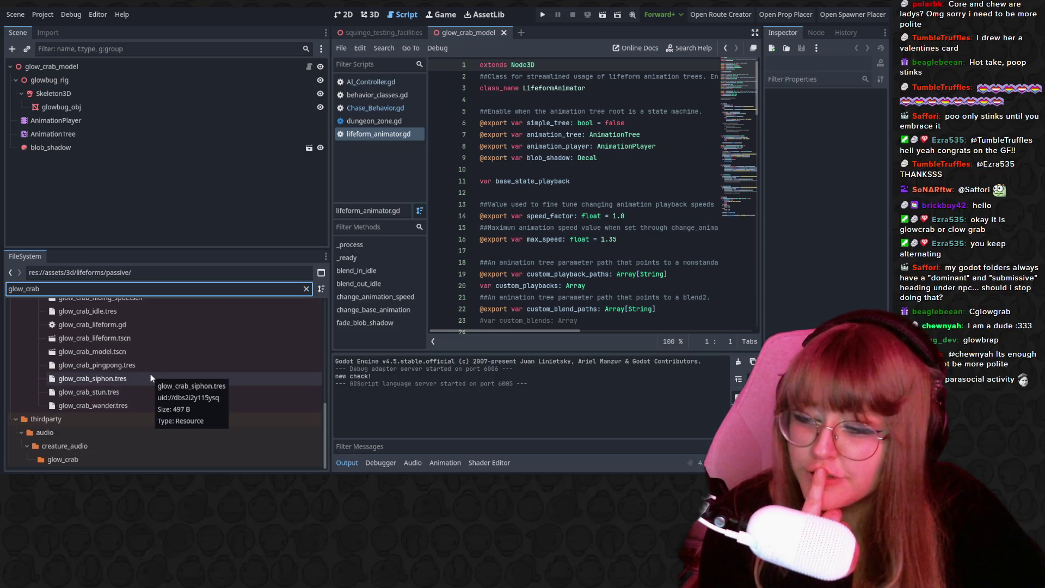
{"action": "scroll", "coordinate": [172, 355], "scroll_direction": "up", "scroll_amount": 2}
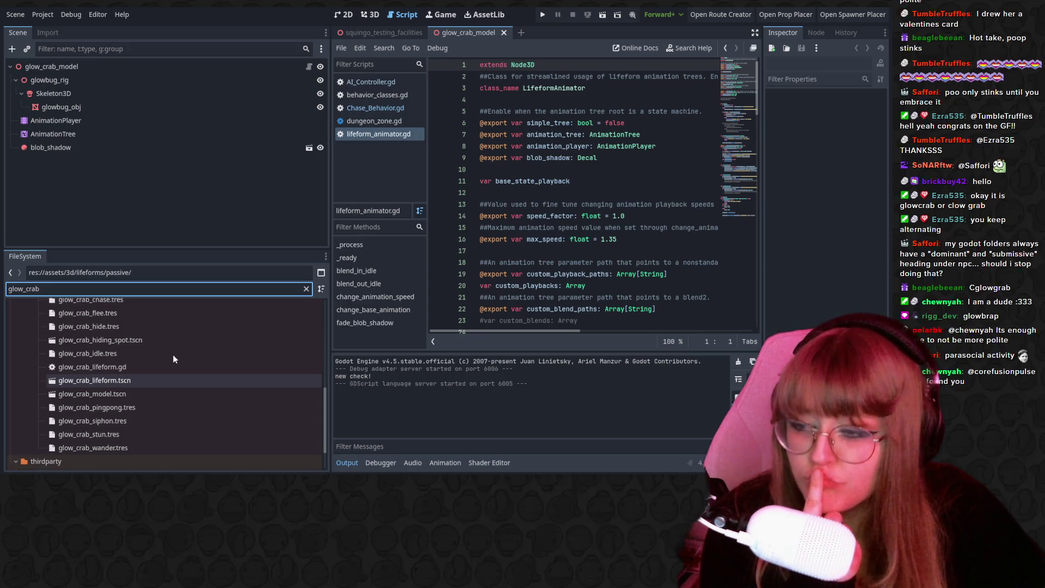
{"action": "scroll", "coordinate": [173, 365], "scroll_direction": "up", "scroll_amount": 3}
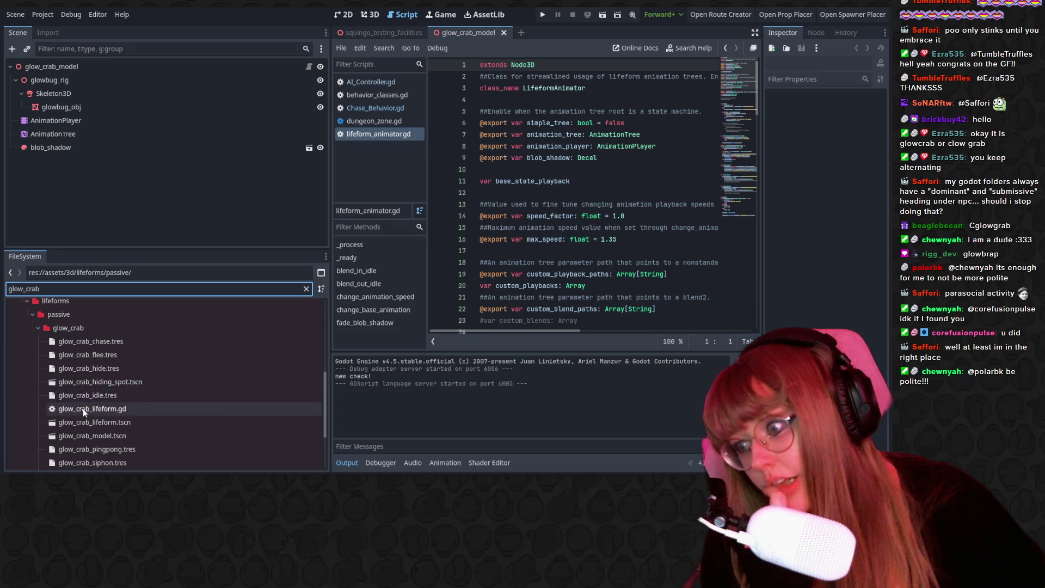
{"action": "scroll", "coordinate": [82, 410], "scroll_direction": "down", "scroll_amount": 1}
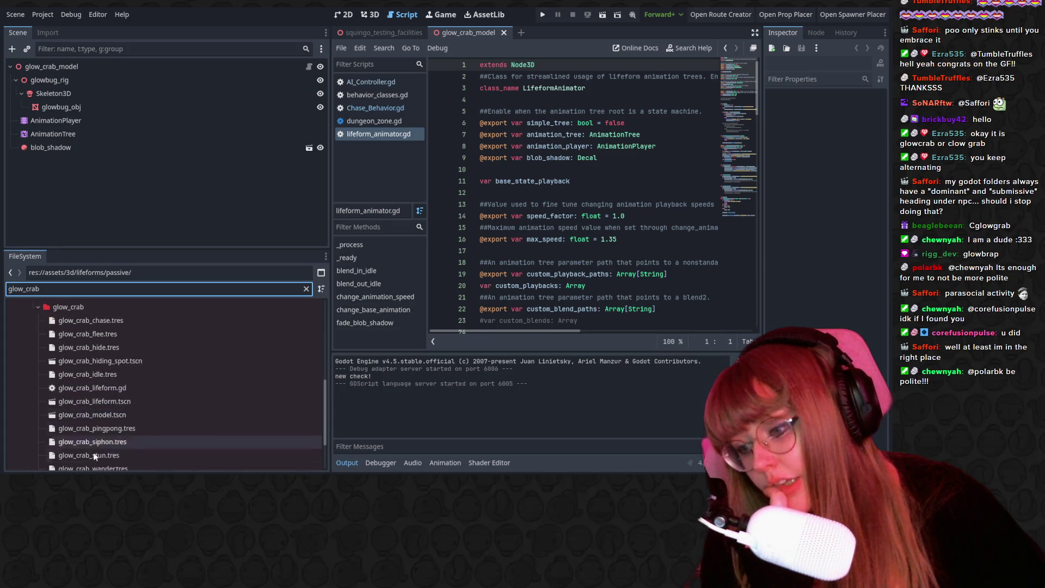
{"action": "scroll", "coordinate": [105, 441], "scroll_direction": "down", "scroll_amount": 1}
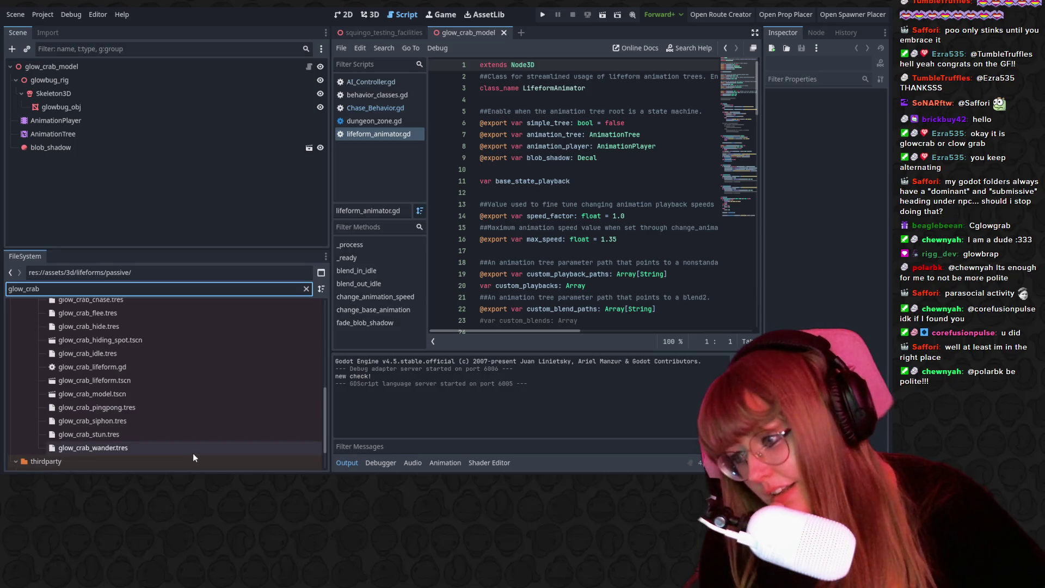
{"action": "scroll", "coordinate": [161, 440], "scroll_direction": "up", "scroll_amount": 4}
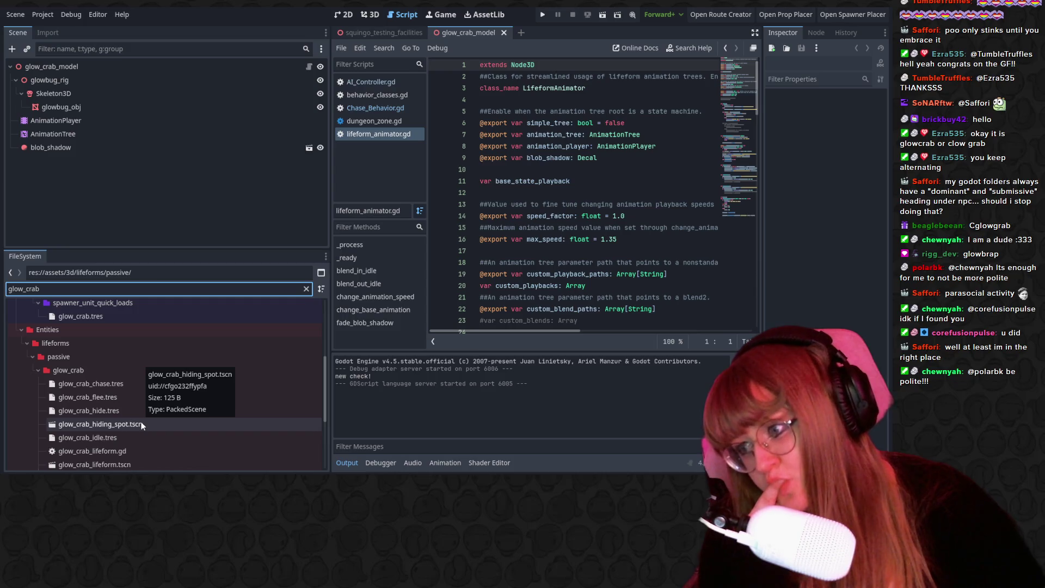
{"action": "scroll", "coordinate": [136, 419], "scroll_direction": "up", "scroll_amount": 3}
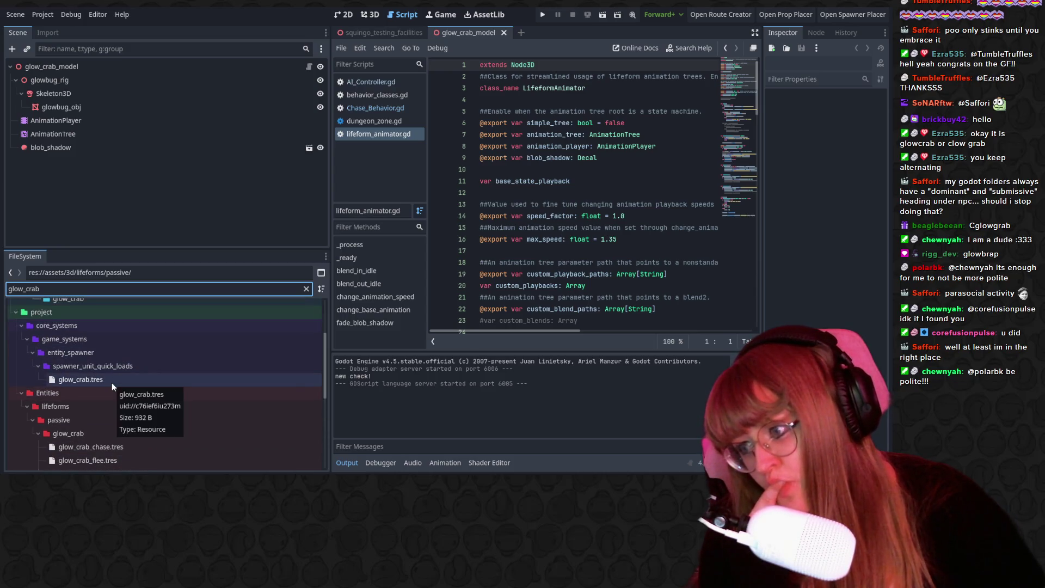
{"action": "scroll", "coordinate": [112, 383], "scroll_direction": "up", "scroll_amount": 4}
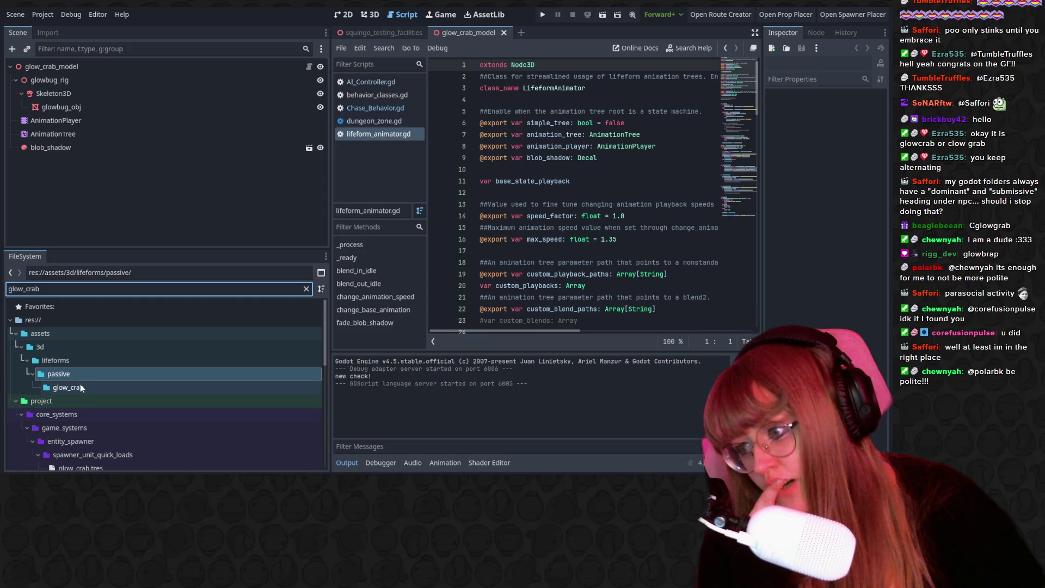
Clear the filter and select glowbug.glb in assets/3d/lifeforms/passive/glow_crab.
{"action": "left_click", "coordinate": [80, 387]}
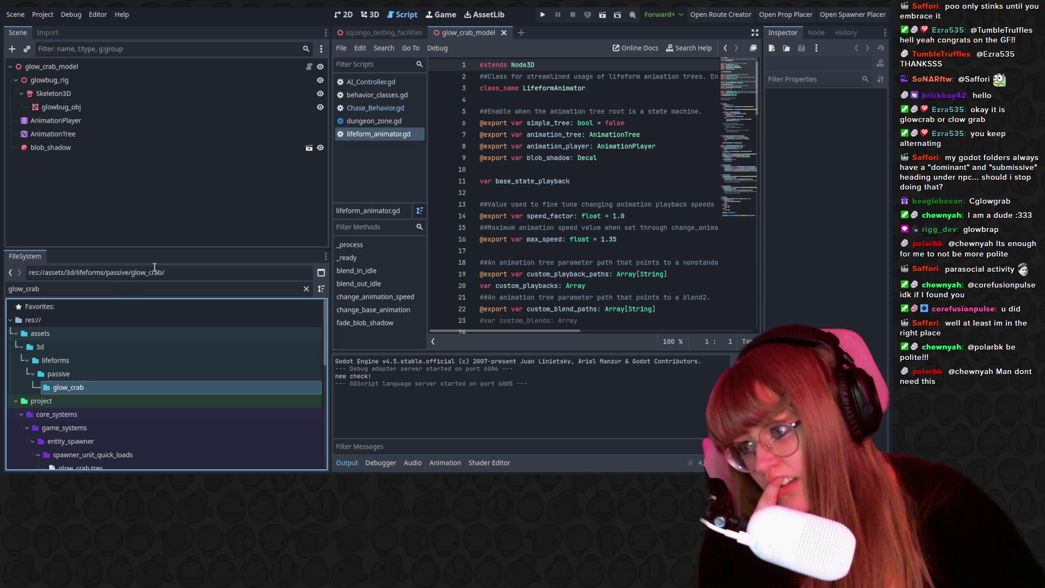
{"action": "left_click", "coordinate": [306, 289]}
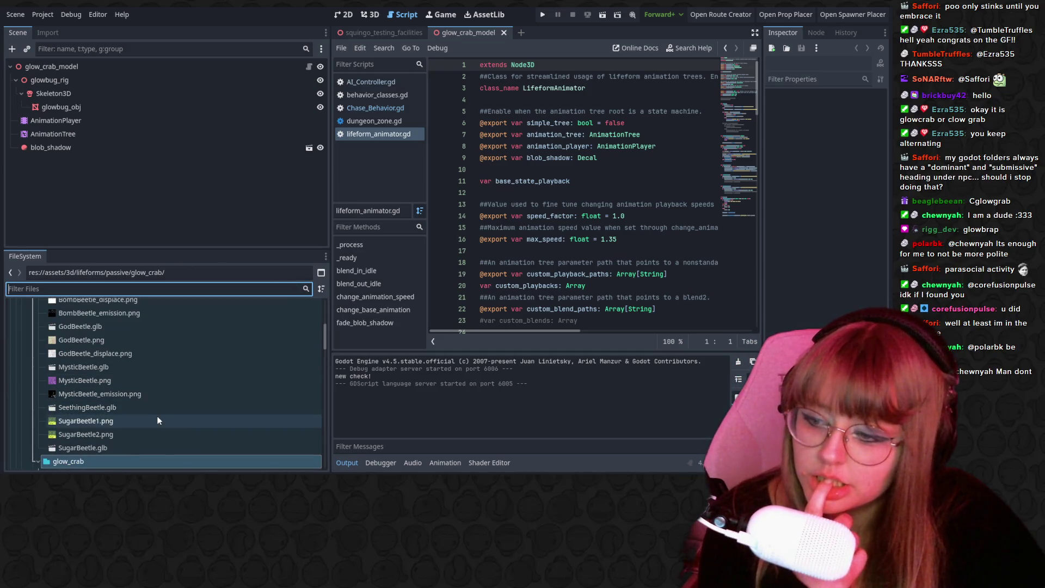
{"action": "scroll", "coordinate": [148, 432], "scroll_direction": "up", "scroll_amount": 3}
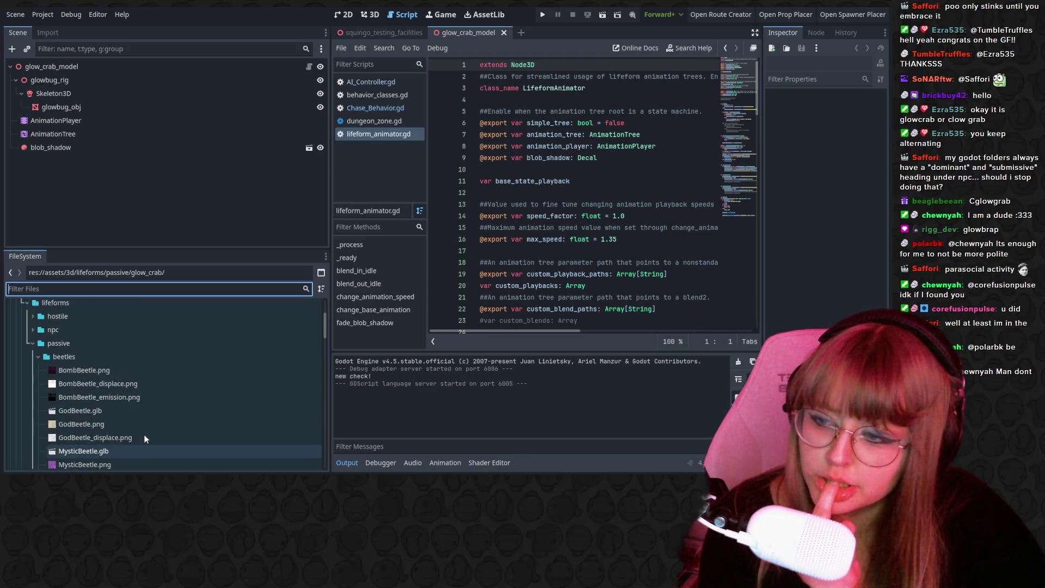
{"action": "scroll", "coordinate": [146, 433], "scroll_direction": "up", "scroll_amount": 2}
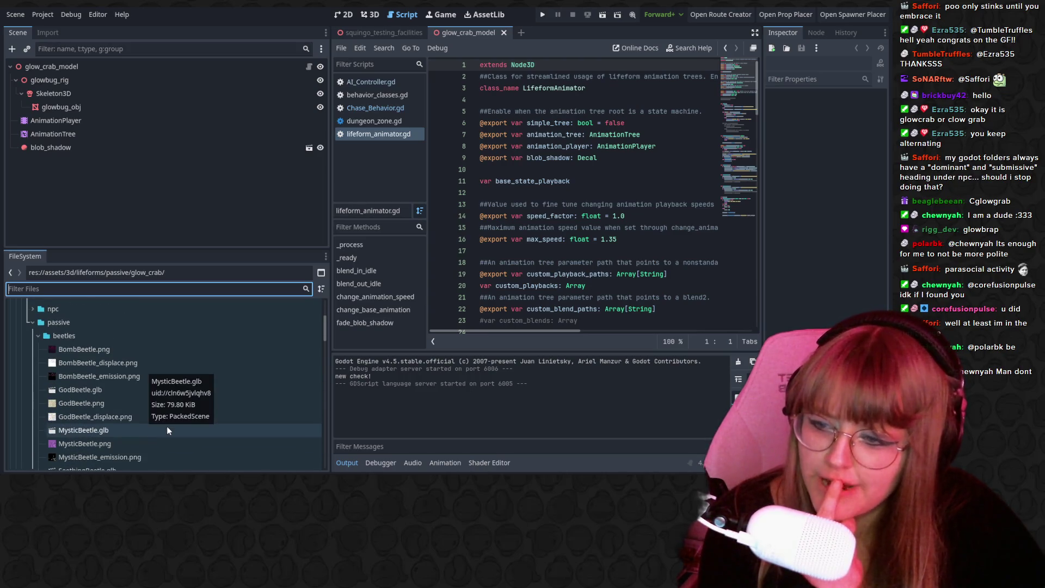
{"action": "scroll", "coordinate": [163, 419], "scroll_direction": "down", "scroll_amount": 8}
{"action": "left_click", "coordinate": [158, 404]}
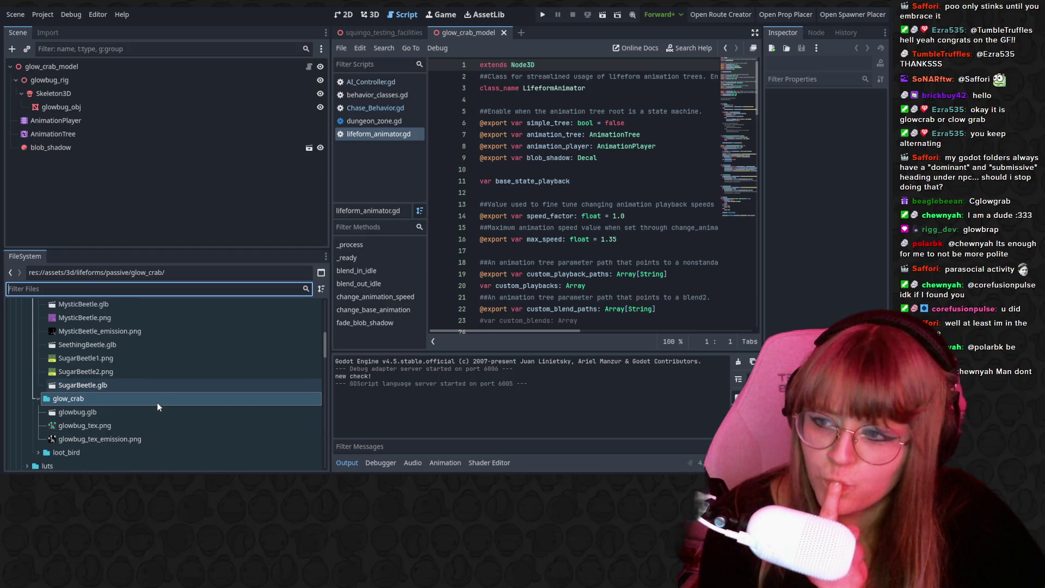
{"action": "scroll", "coordinate": [157, 404], "scroll_direction": "down", "scroll_amount": 2}
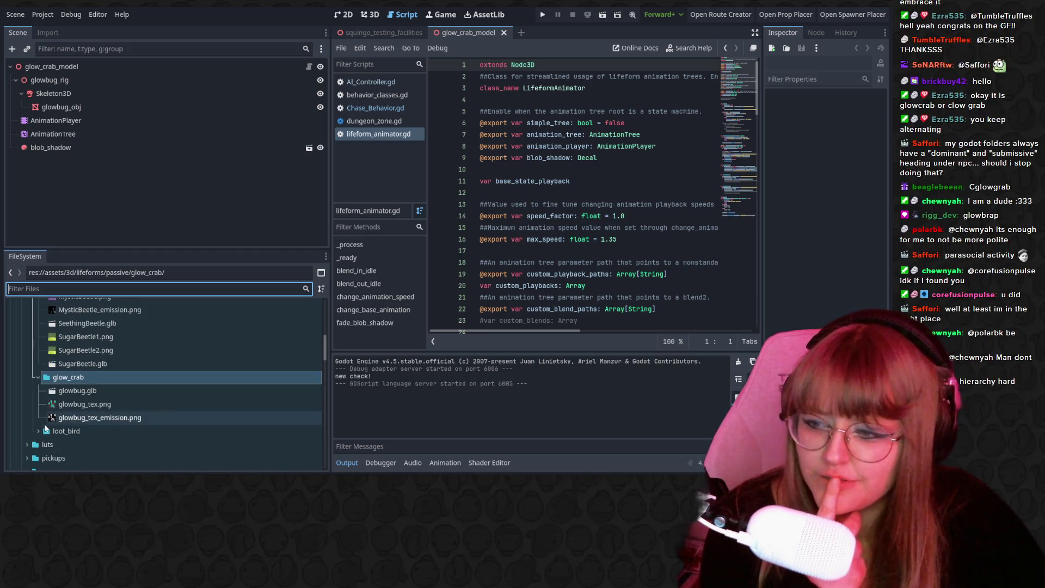
{"action": "left_click", "coordinate": [60, 393]}
{"action": "scroll", "coordinate": [71, 379], "scroll_direction": "up", "scroll_amount": 5}
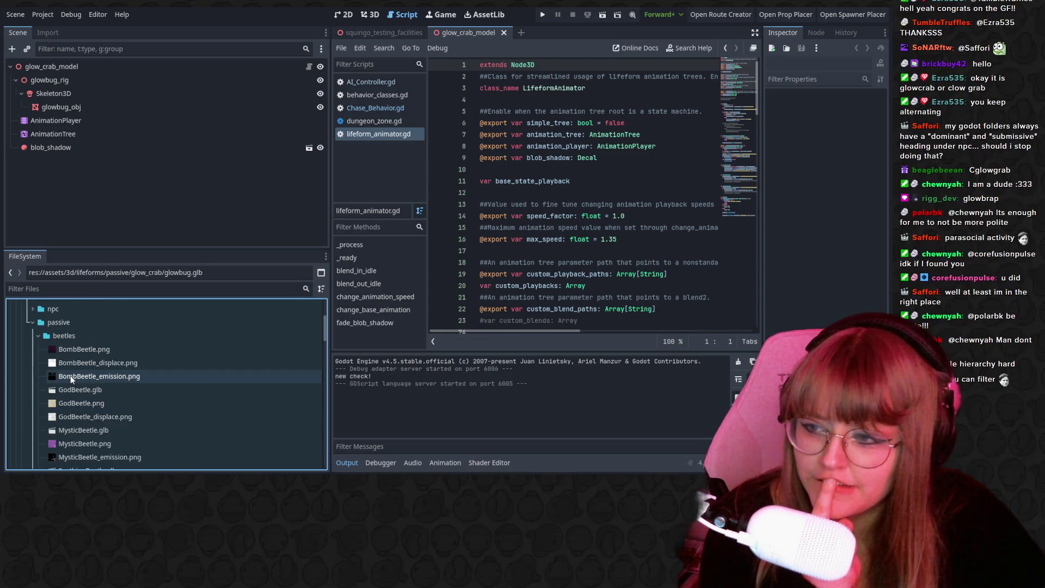
{"action": "scroll", "coordinate": [70, 379], "scroll_direction": "down", "scroll_amount": 5}
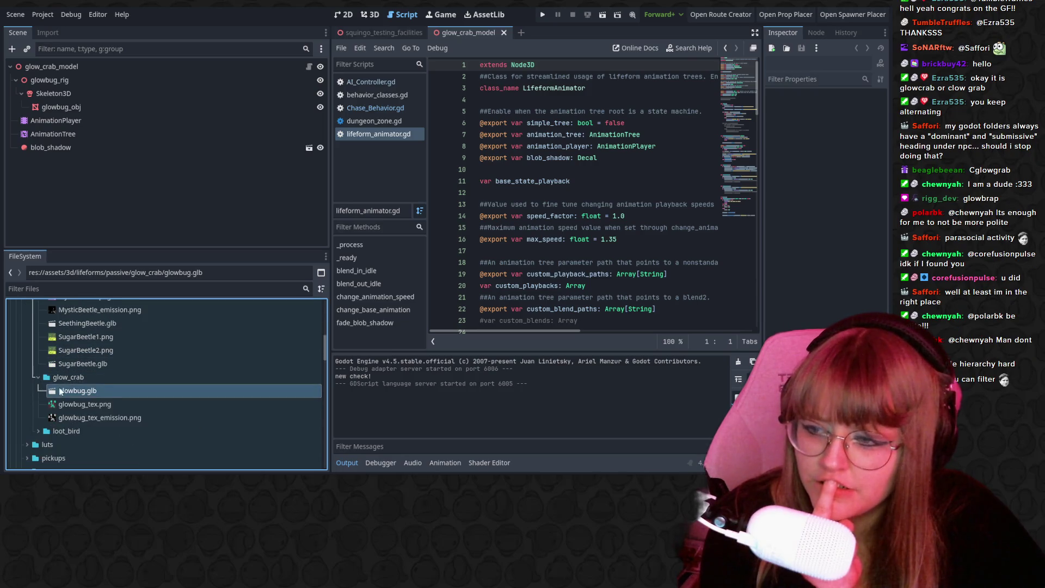
Collapse the glow_crab, beetles and passive folders.
{"action": "mouse_move", "coordinate": [136, 406]}
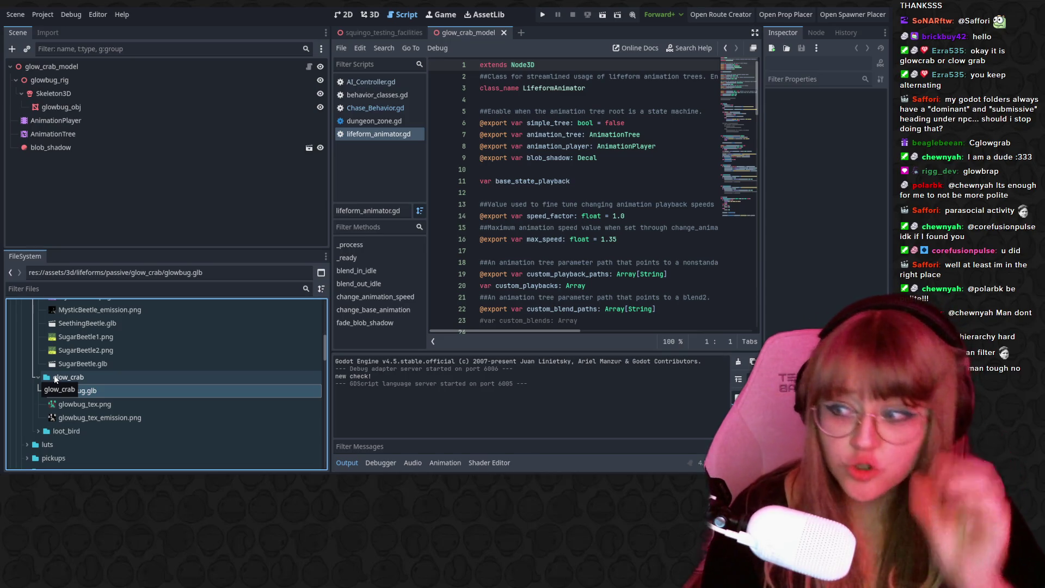
{"action": "scroll", "coordinate": [182, 389], "scroll_direction": "up", "scroll_amount": 2}
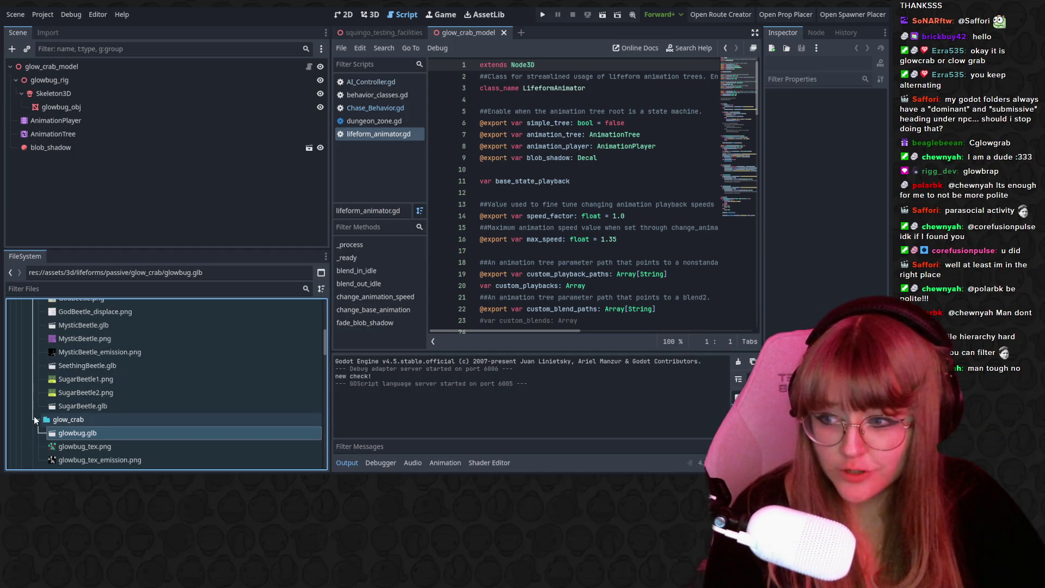
{"action": "left_click", "coordinate": [35, 417]}
{"action": "scroll", "coordinate": [66, 400], "scroll_direction": "up", "scroll_amount": 6}
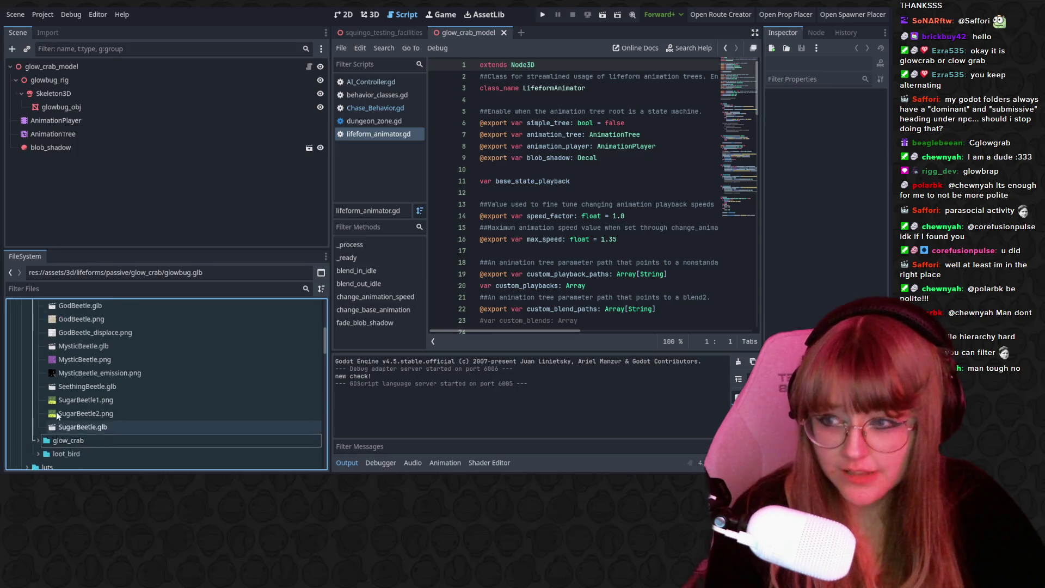
{"action": "left_click", "coordinate": [36, 356]}
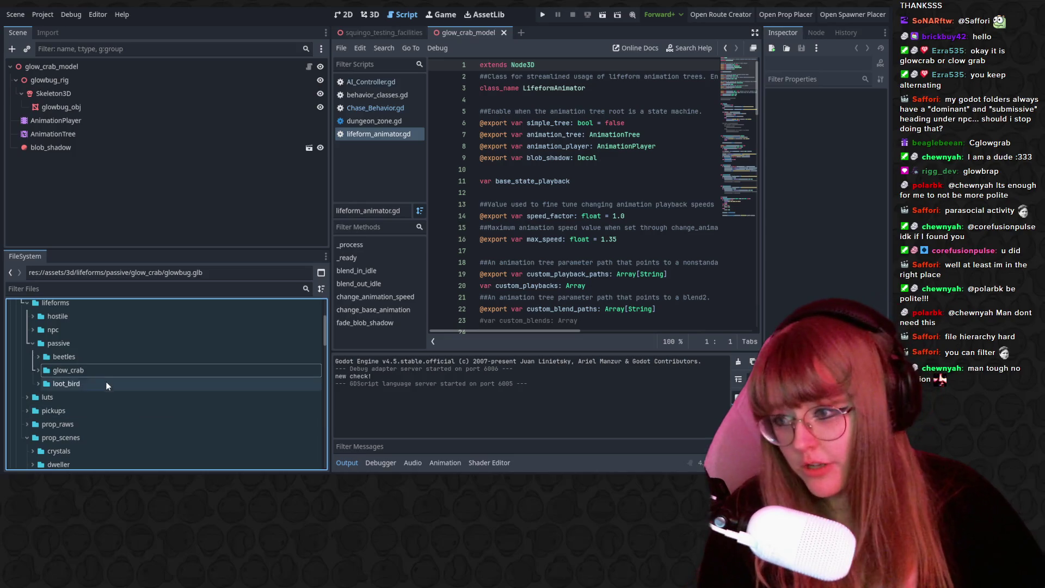
{"action": "scroll", "coordinate": [73, 377], "scroll_direction": "up", "scroll_amount": 3}
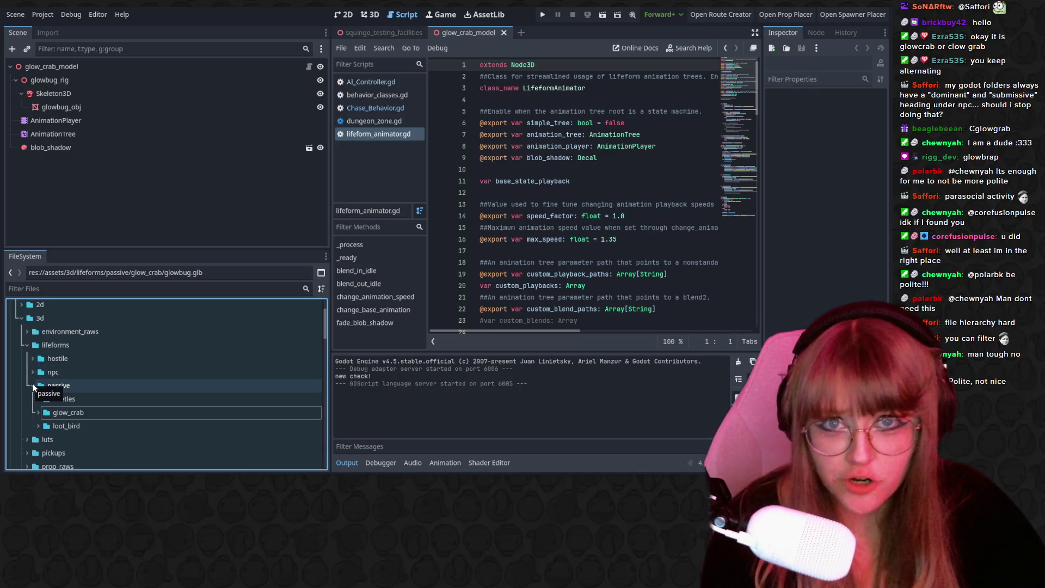
{"action": "left_click", "coordinate": [33, 387]}
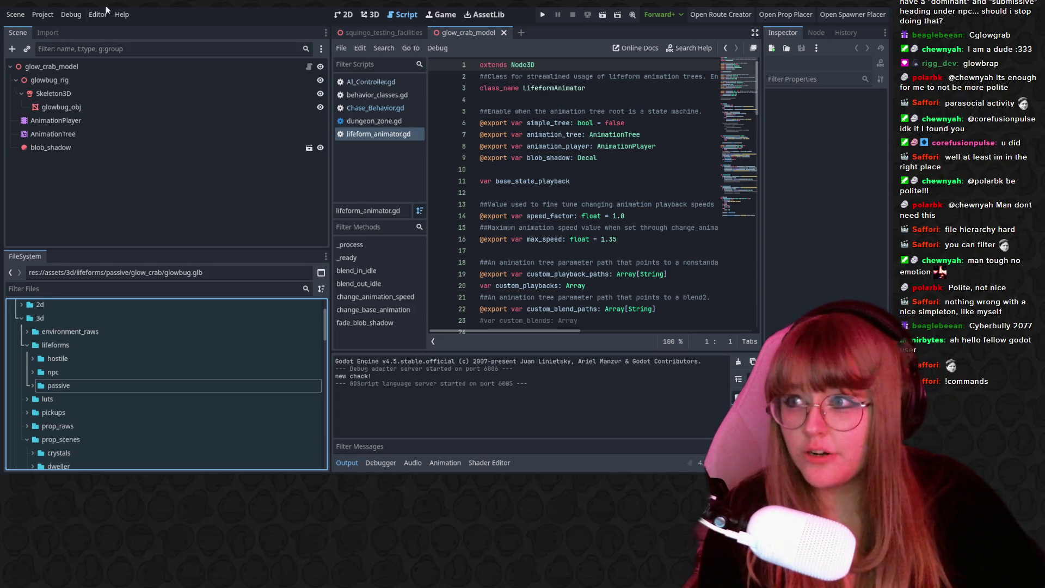
Leave the glow_crab_model root node's name unchanged and save the scene with Ctrl+S.
{"action": "left_click", "coordinate": [70, 67]}
{"action": "right_click", "coordinate": [70, 67]}
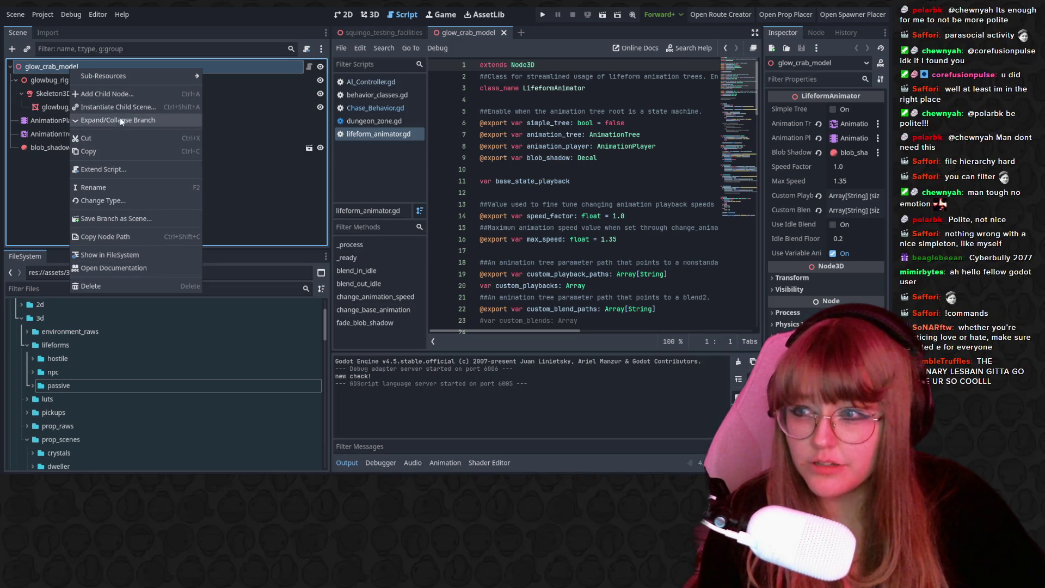
{"action": "left_click", "coordinate": [31, 67]}
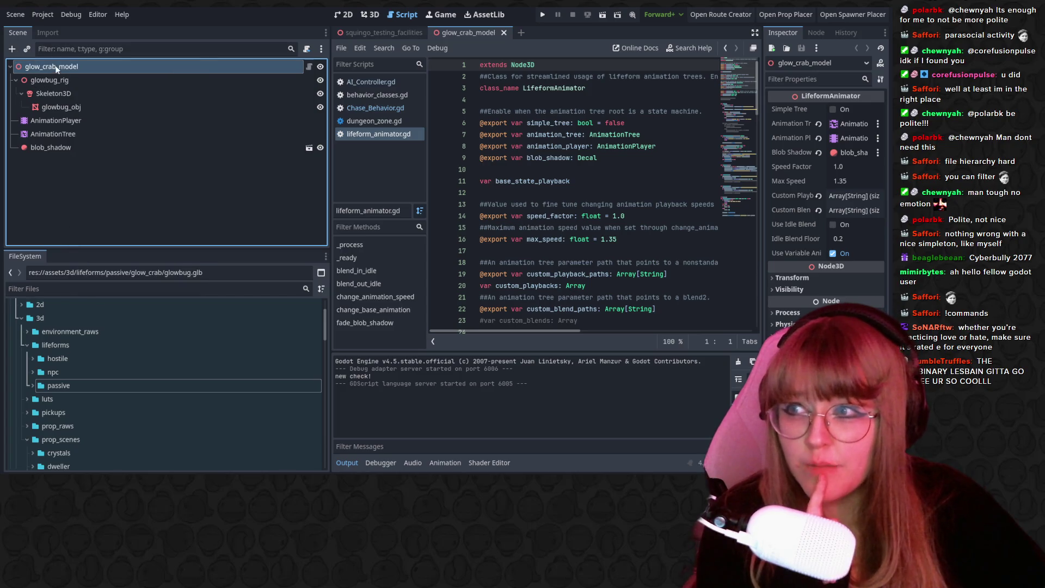
{"action": "double_click", "coordinate": [56, 67]}
{"action": "key", "text": "Escape"}
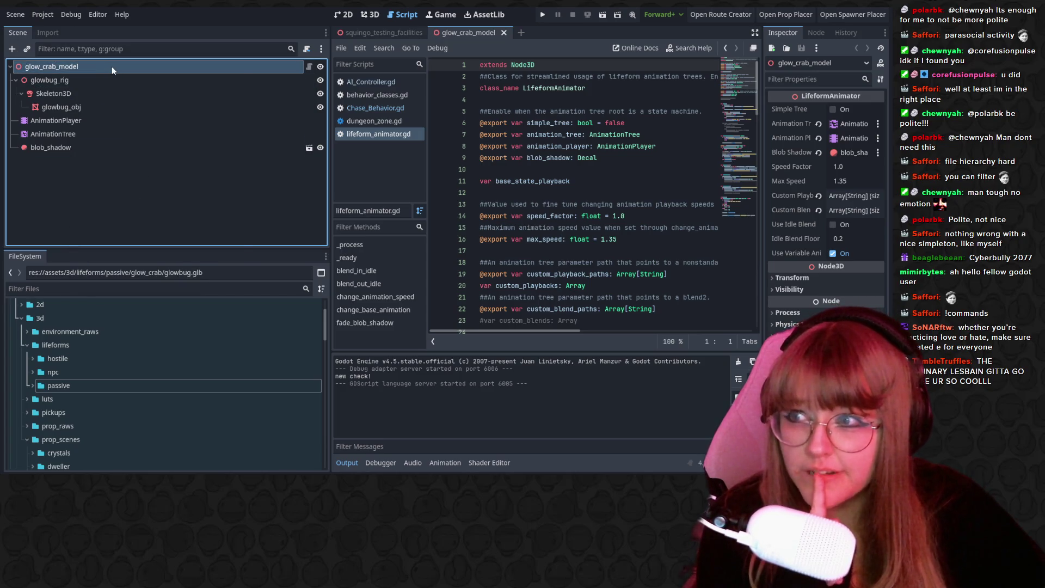
{"action": "right_click", "coordinate": [112, 66]}
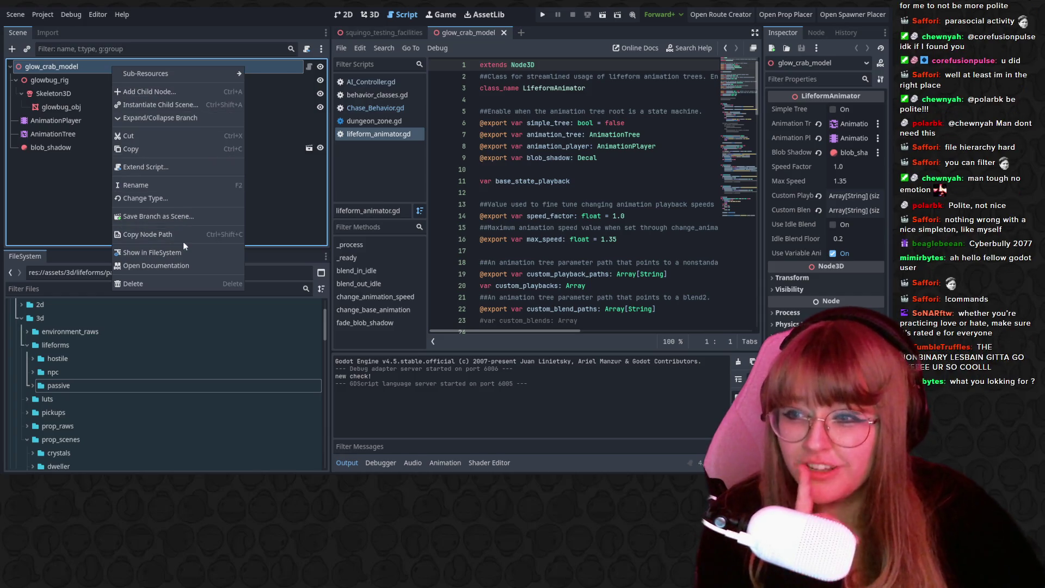
{"action": "left_click", "coordinate": [92, 382]}
{"action": "right_click", "coordinate": [96, 69]}
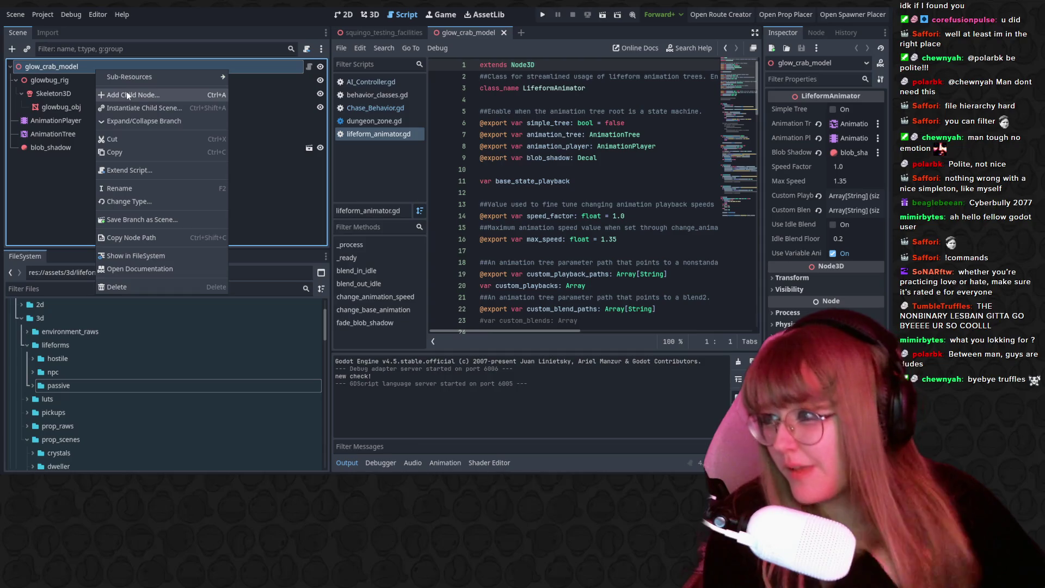
{"action": "mouse_move", "coordinate": [115, 70]}
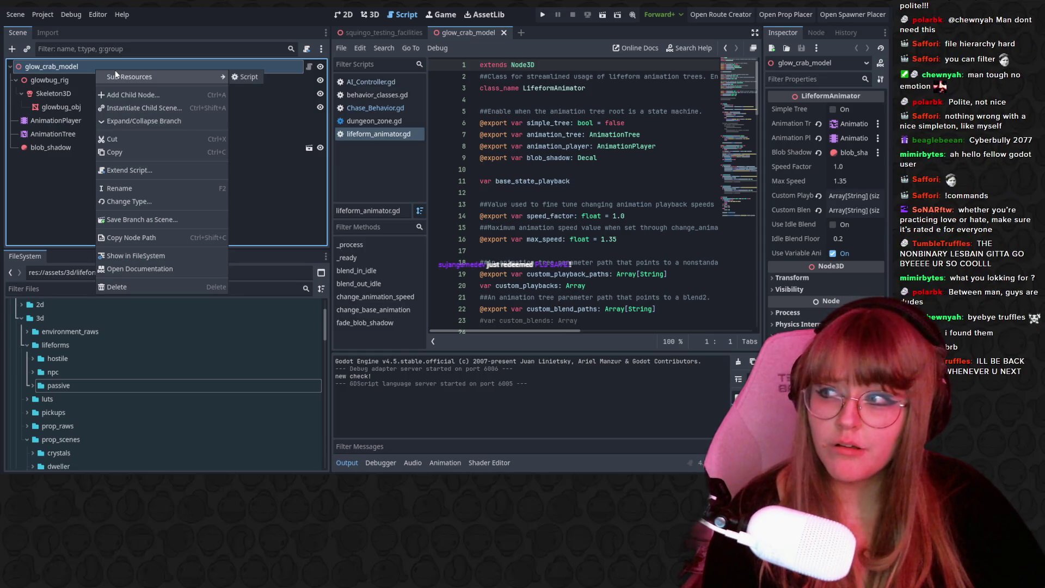
{"action": "left_click", "coordinate": [254, 140]}
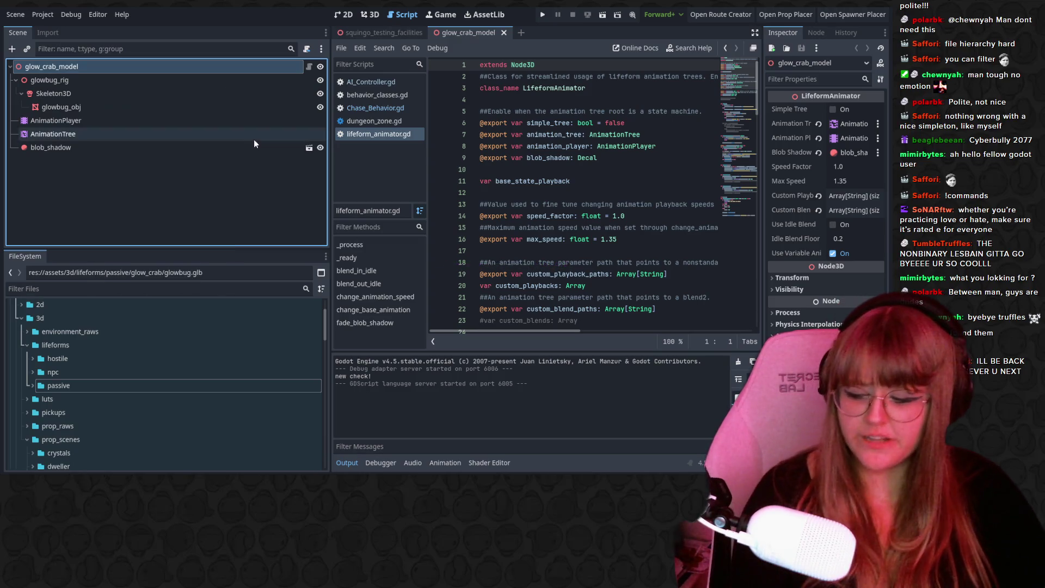
{"action": "key", "text": "ctrl+s"}
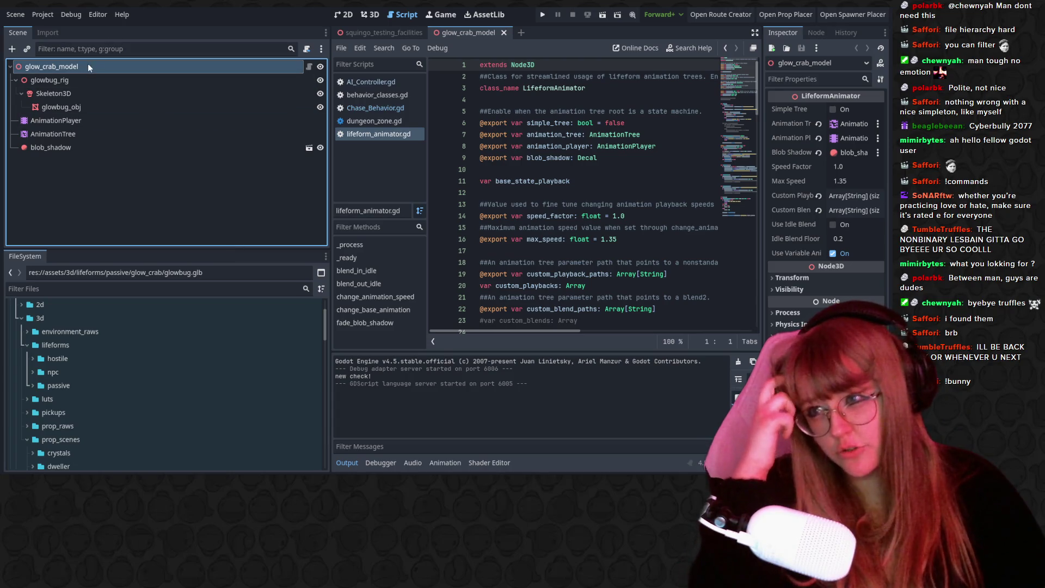
Select the glowbug_obj mesh node under glowbug_rig, cancelling the rename and context menu.
{"action": "left_click", "coordinate": [91, 102]}
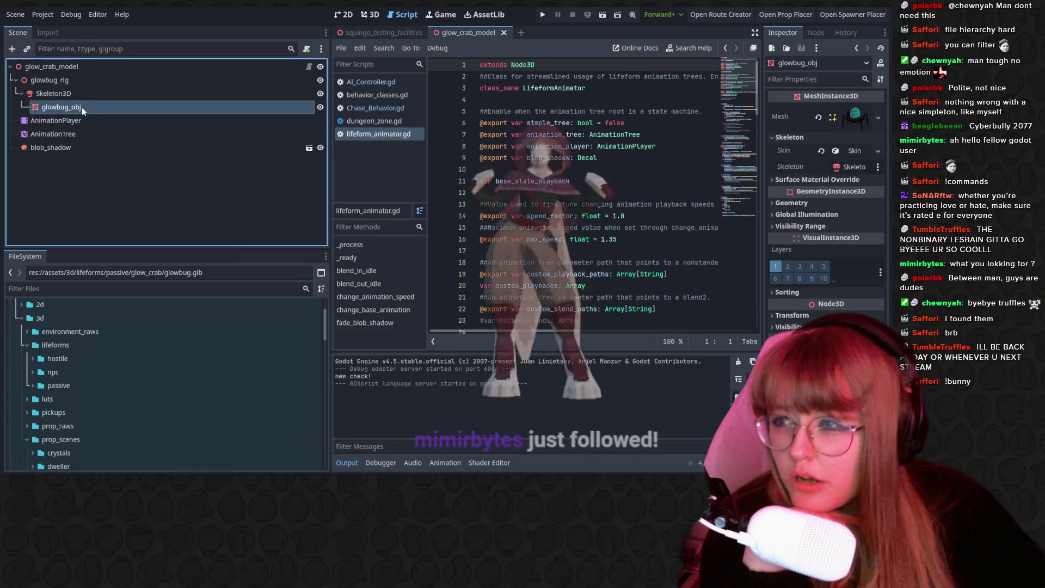
{"action": "right_click", "coordinate": [82, 107]}
{"action": "key", "text": "F2"}
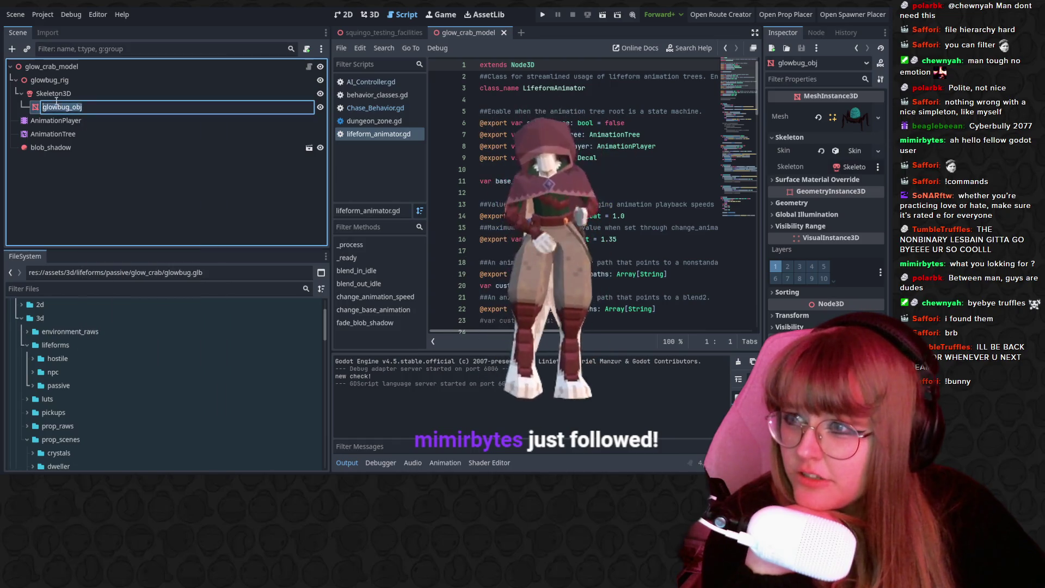
{"action": "right_click", "coordinate": [45, 109]}
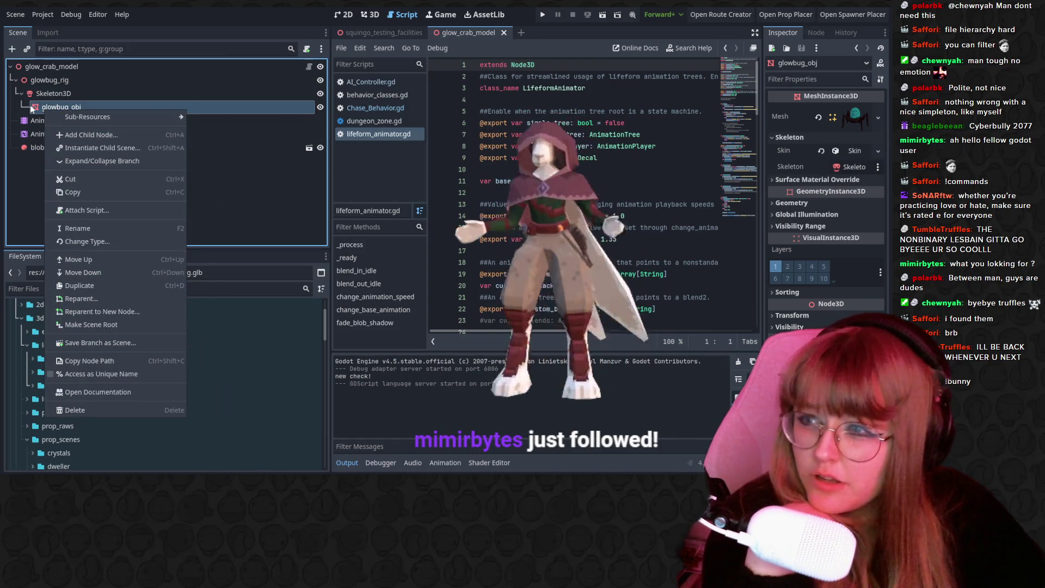
{"action": "left_click", "coordinate": [41, 82]}
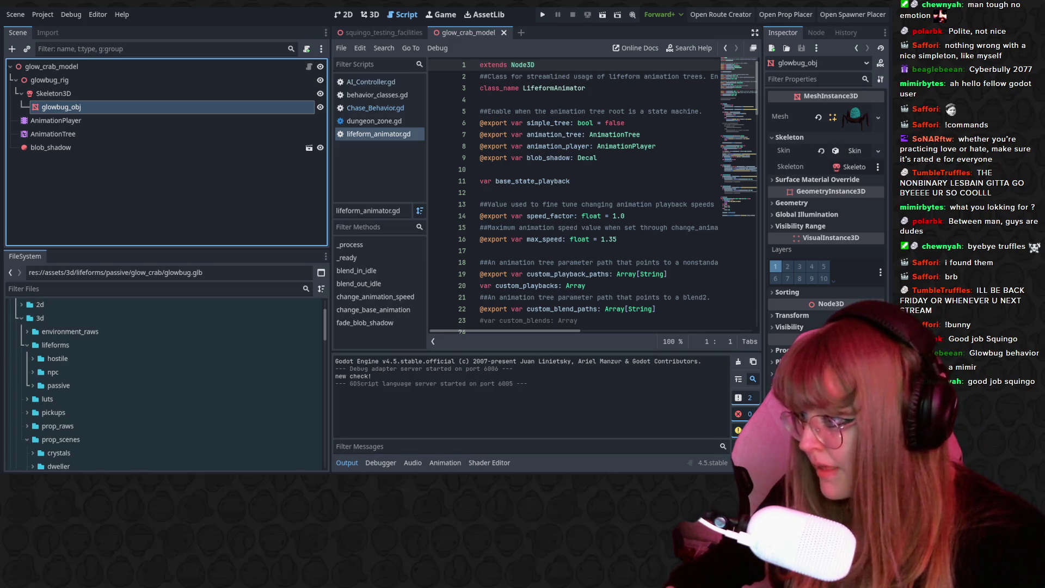
Reveal glowbug.glb's passive/glow_crab folder in a terminal, then in the file manager.
{"action": "left_click", "coordinate": [33, 385]}
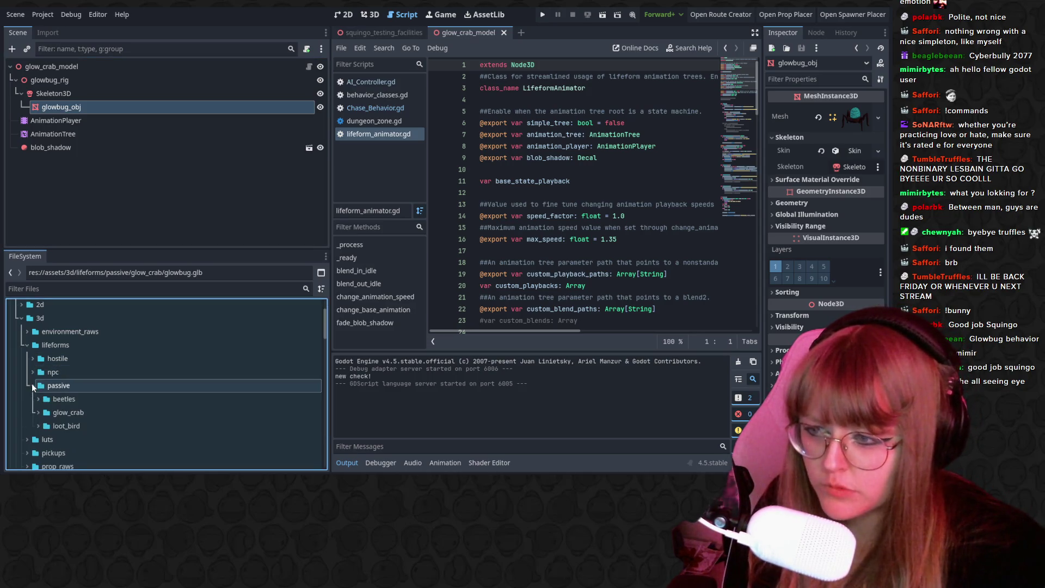
{"action": "left_click", "coordinate": [38, 412]}
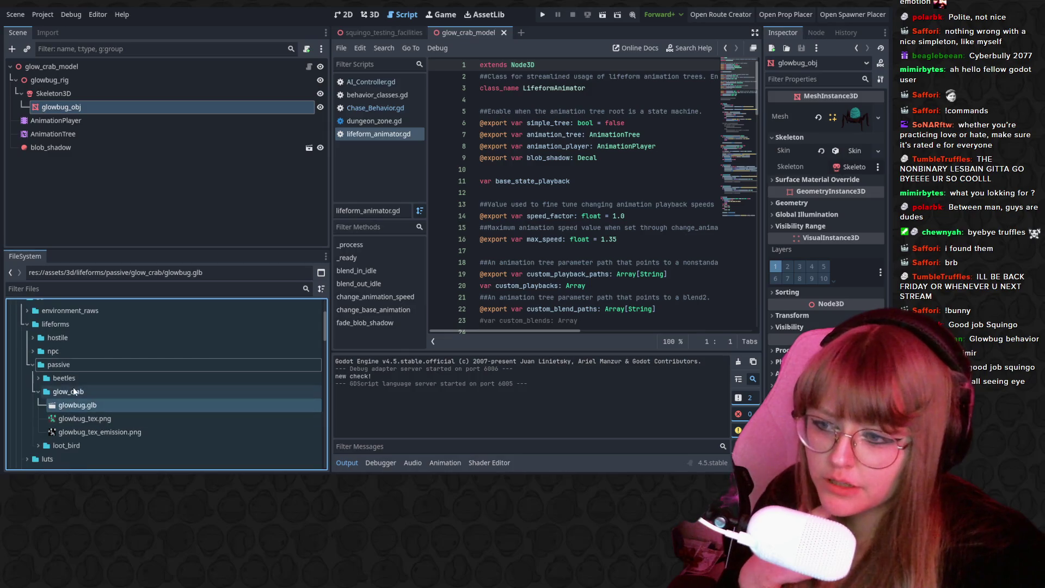
{"action": "right_click", "coordinate": [83, 401]}
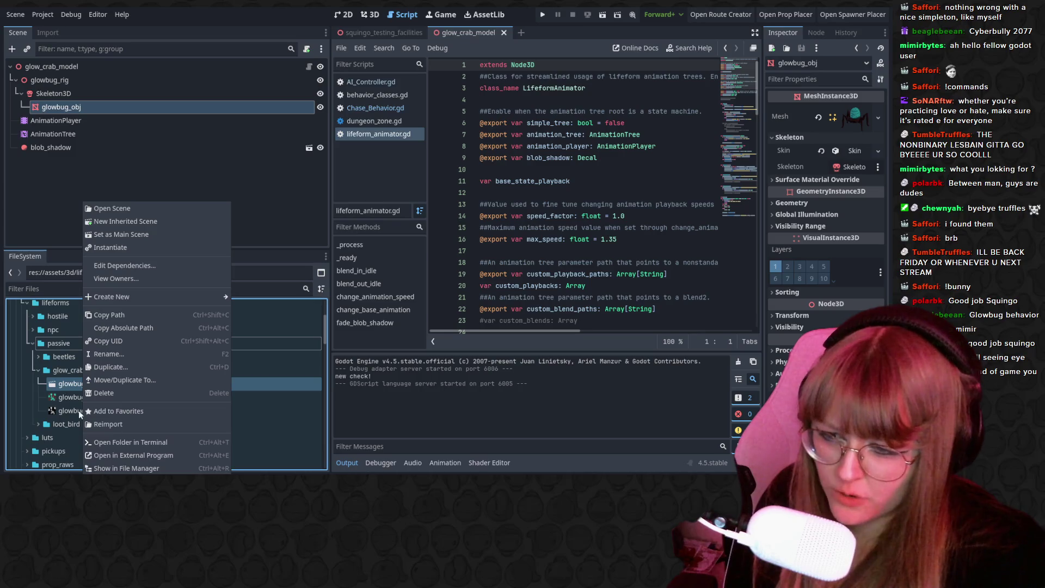
{"action": "left_click", "coordinate": [112, 440]}
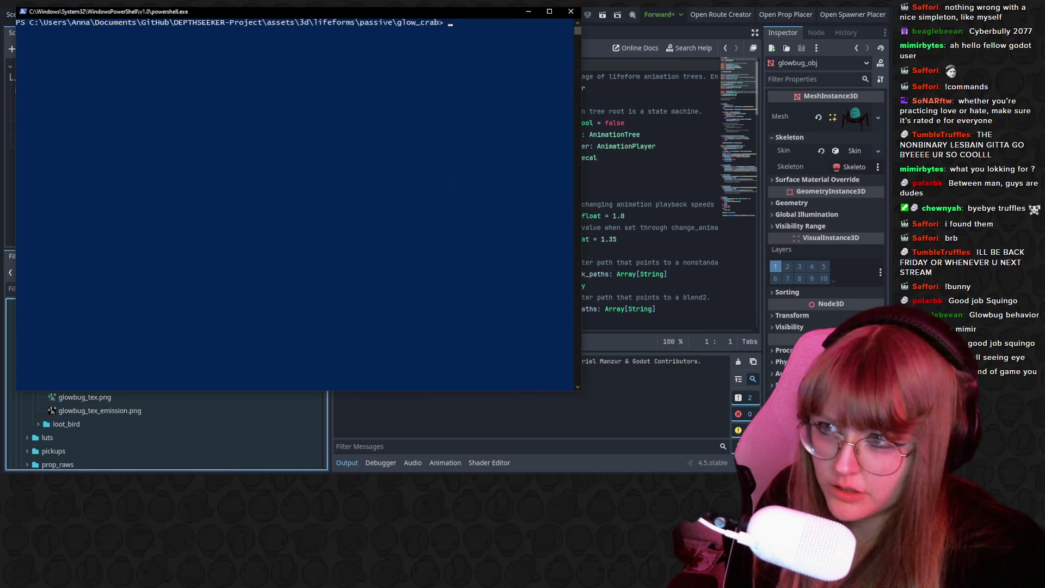
{"action": "left_click", "coordinate": [571, 11]}
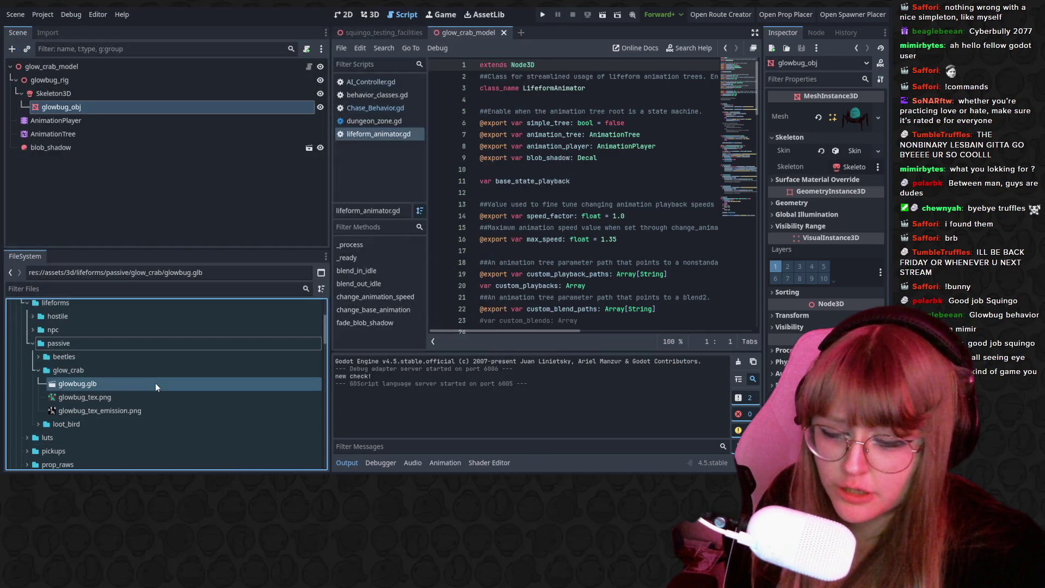
{"action": "right_click", "coordinate": [123, 384]}
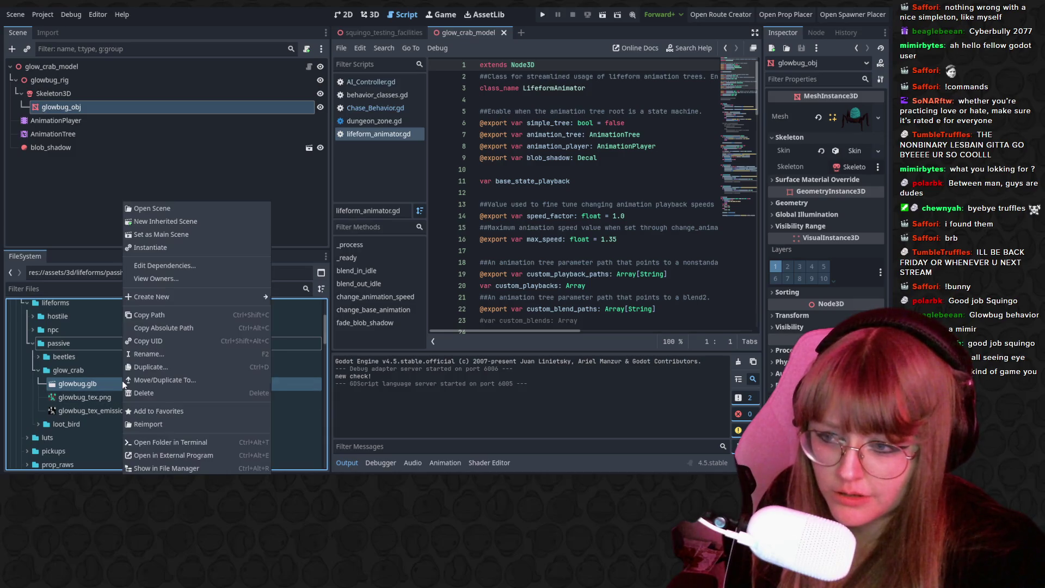
{"action": "left_click", "coordinate": [194, 465]}
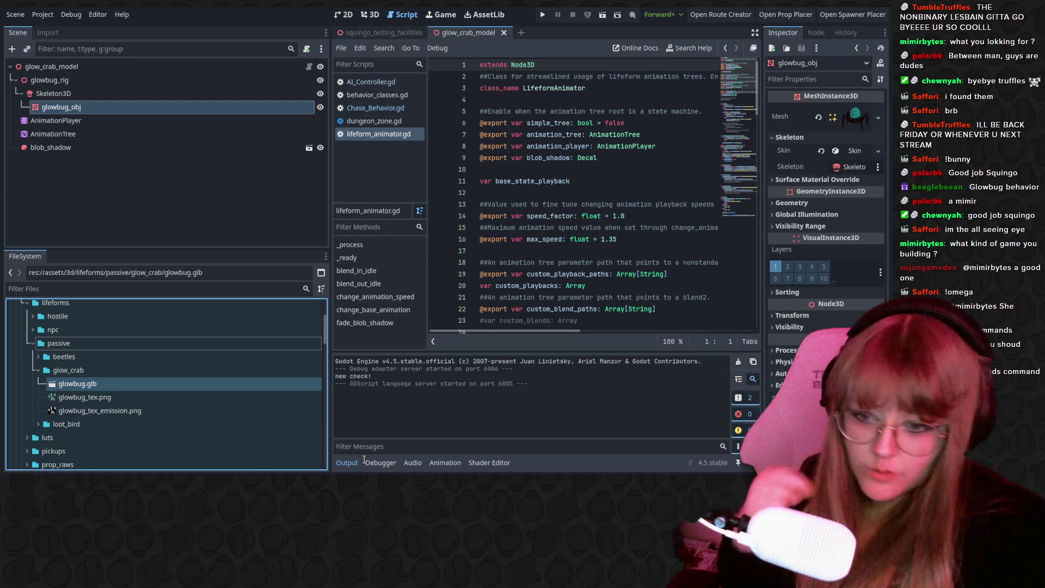
Import glowbug.glb into Blender as glTF 2.0 and orbit to inspect the glowbug rig.
{"action": "key", "text": "alt+Tab"}
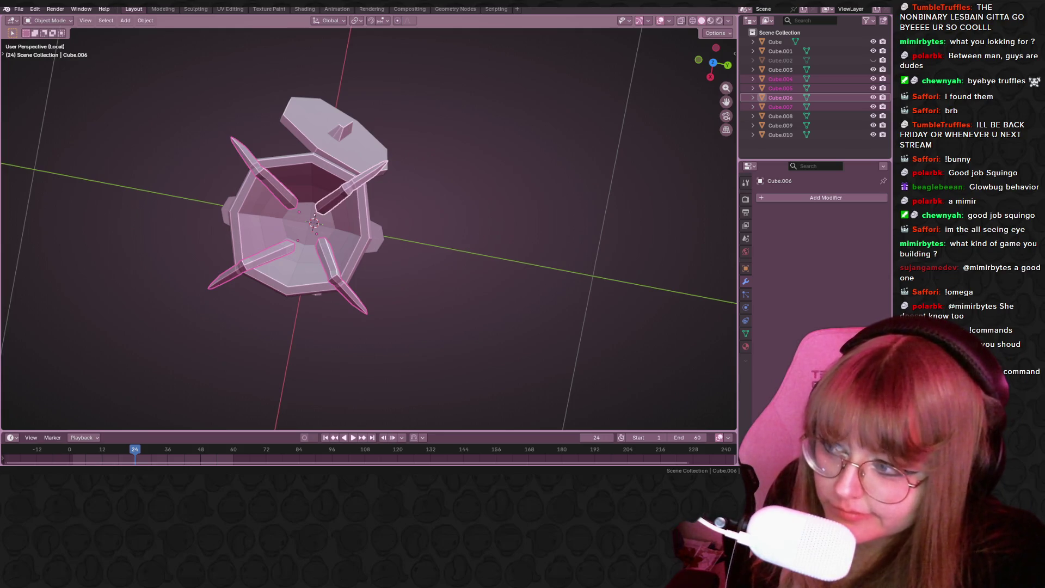
{"action": "left_click_drag", "start_coordinate": [77, 264], "coordinate": [475, 270]}
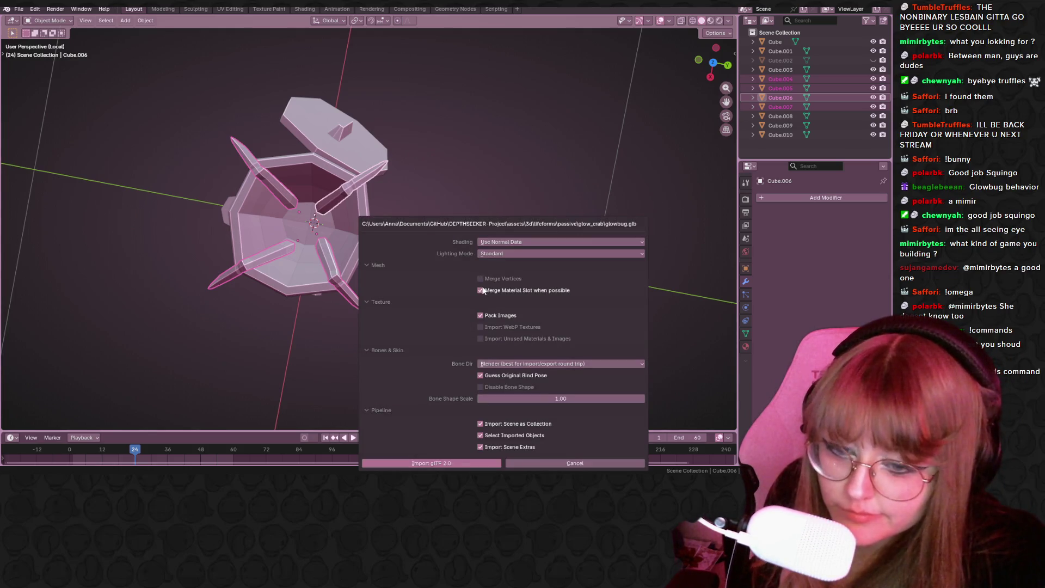
{"action": "left_click", "coordinate": [444, 463]}
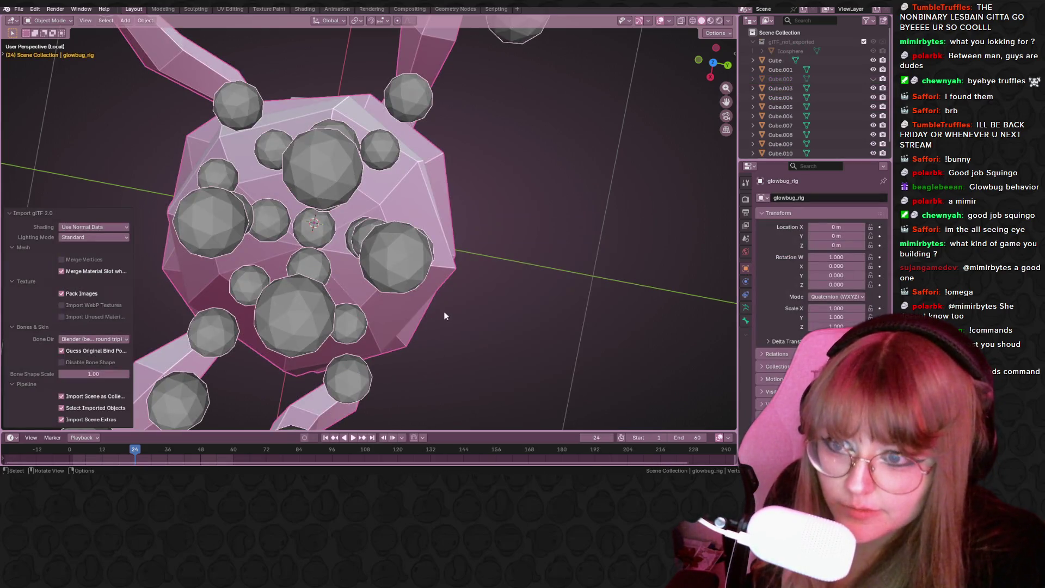
{"action": "scroll", "coordinate": [443, 312], "scroll_direction": "down", "scroll_amount": 4}
{"action": "mouse_move", "coordinate": [443, 309]}
{"action": "middle_mouse_down"}
{"action": "mouse_move", "coordinate": [377, 159]}
{"action": "mouse_move", "coordinate": [434, 197]}
{"action": "mouse_move", "coordinate": [495, 207]}
{"action": "mouse_move", "coordinate": [586, 157]}
{"action": "mouse_move", "coordinate": [707, 146]}
{"action": "mouse_move", "coordinate": [684, 260]}
{"action": "mouse_move", "coordinate": [492, 245]}
{"action": "mouse_move", "coordinate": [408, 180]}
{"action": "mouse_move", "coordinate": [317, 172]}
{"action": "mouse_move", "coordinate": [622, 253]}
{"action": "mouse_move", "coordinate": [655, 161]}
{"action": "middle_mouse_up"}
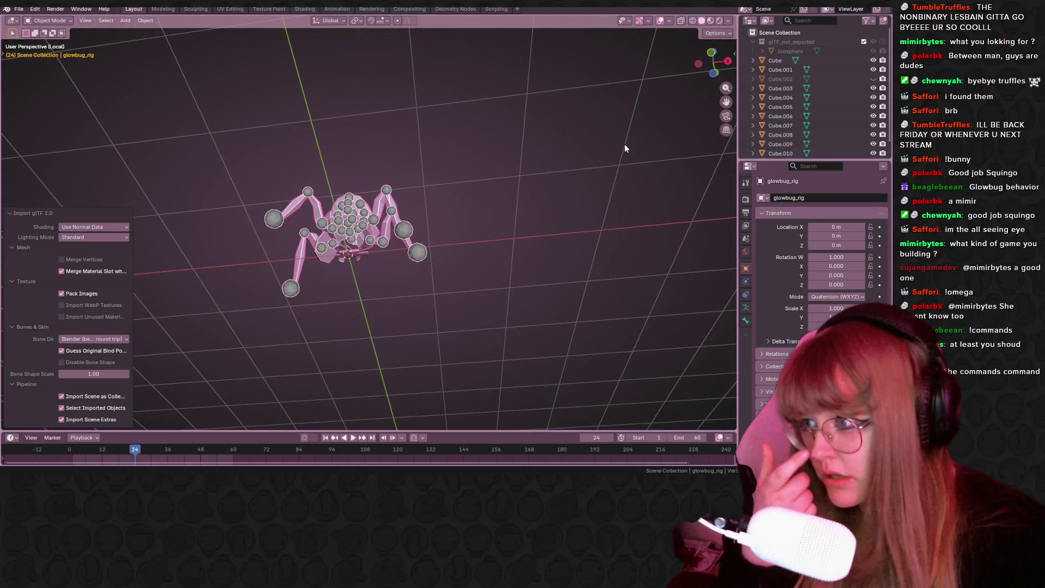
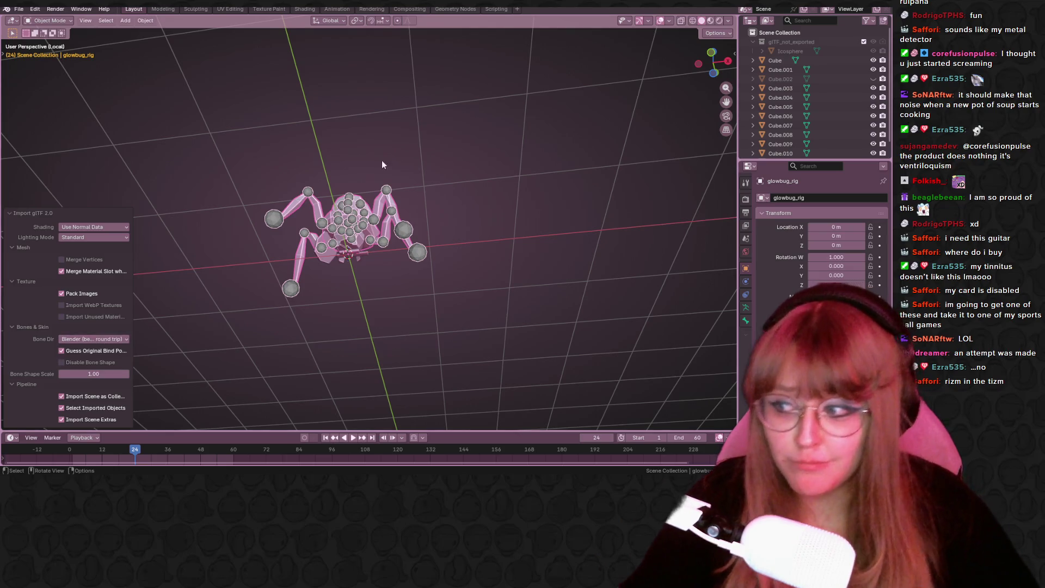
In Front Orthographic view, measure the rig from top to base: 1.0789 m tall.
{"action": "mouse_move", "coordinate": [544, 180]}
{"action": "middle_mouse_down"}
{"action": "mouse_move", "coordinate": [562, 185]}
{"action": "mouse_move", "coordinate": [582, 224]}
{"action": "middle_mouse_up"}
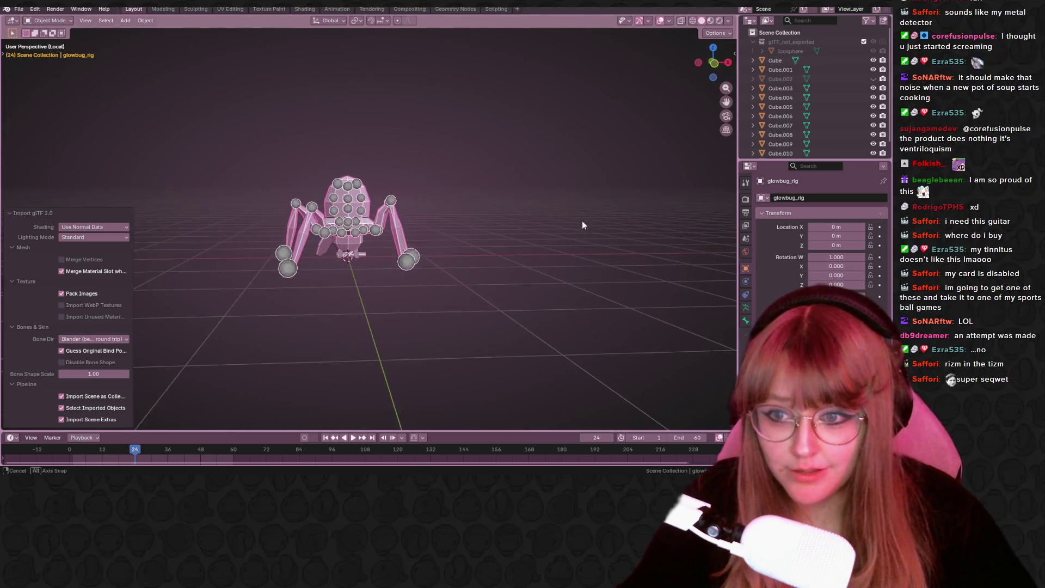
{"action": "left_click", "coordinate": [713, 64]}
{"action": "scroll", "coordinate": [343, 237], "scroll_direction": "up", "scroll_amount": 3}
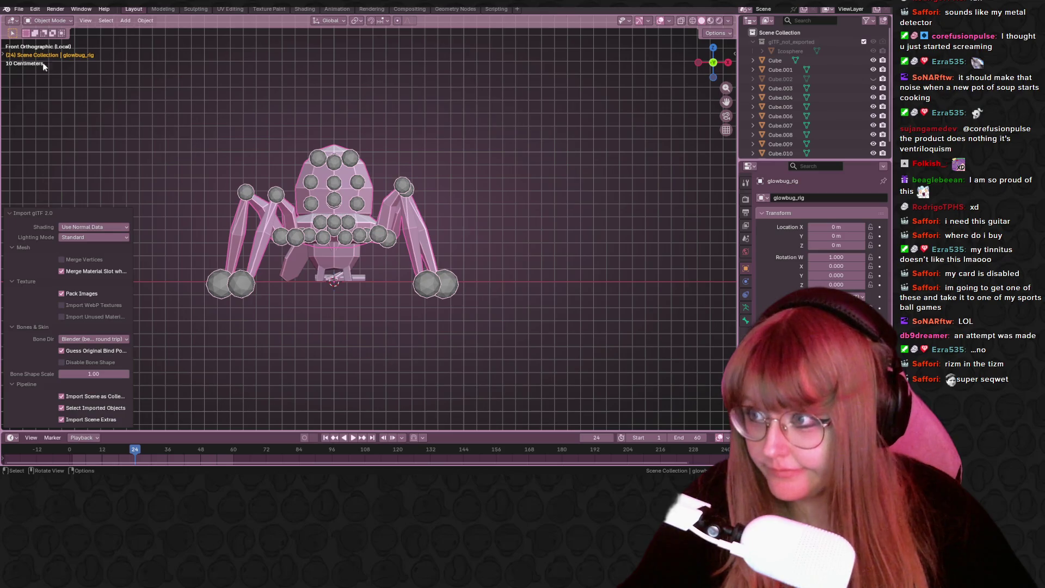
{"action": "left_click", "coordinate": [4, 55]}
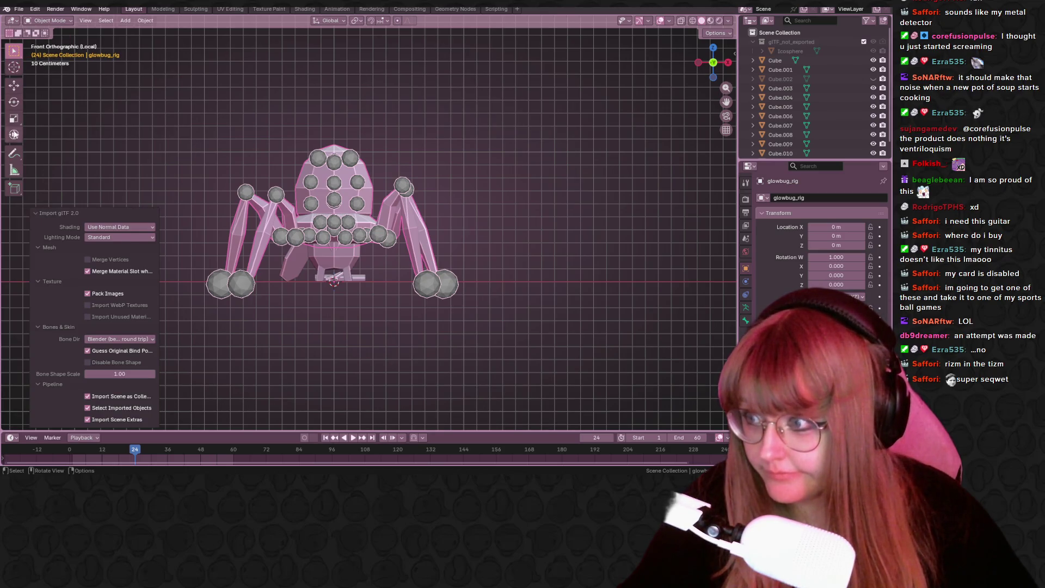
{"action": "left_click", "coordinate": [15, 171]}
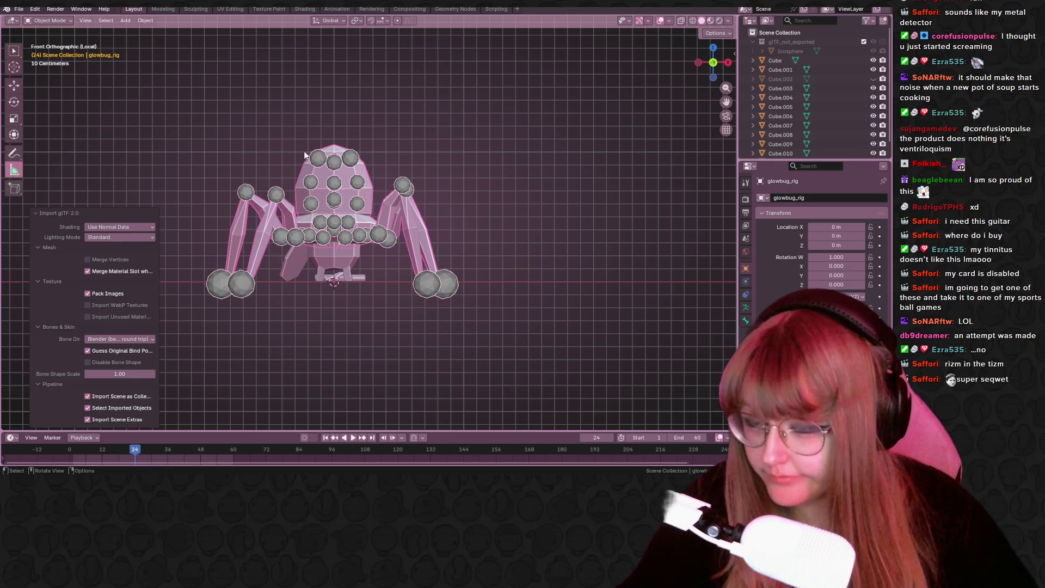
{"action": "left_click_drag", "start_coordinate": [335, 147], "coordinate": [335, 284]}
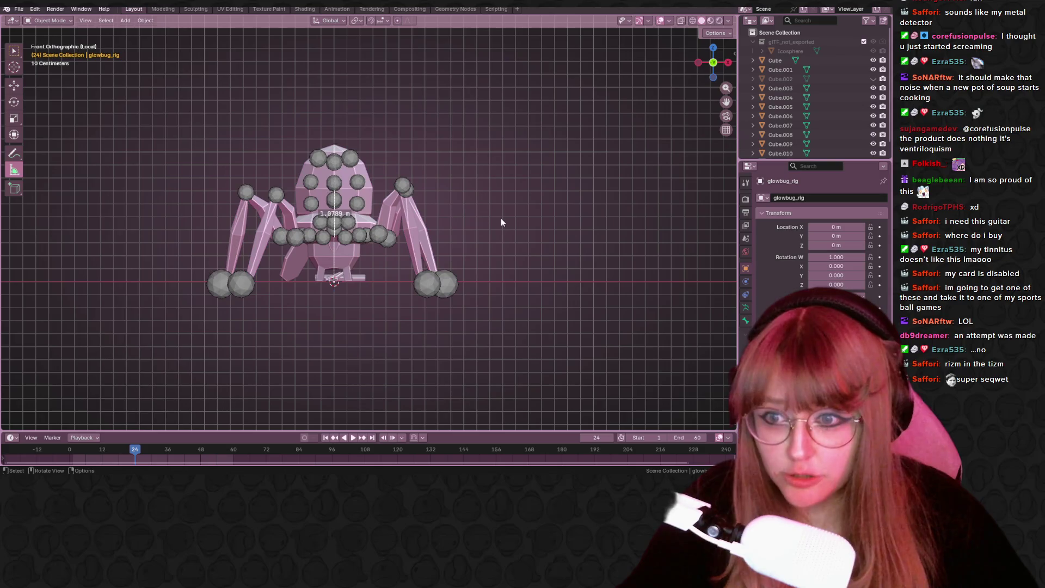
{"action": "mouse_move", "coordinate": [501, 218]}
{"action": "middle_mouse_down"}
{"action": "mouse_move", "coordinate": [462, 247]}
{"action": "mouse_move", "coordinate": [492, 154]}
{"action": "mouse_move", "coordinate": [579, 175]}
{"action": "mouse_move", "coordinate": [531, 254]}
{"action": "mouse_move", "coordinate": [490, 239]}
{"action": "middle_mouse_up"}
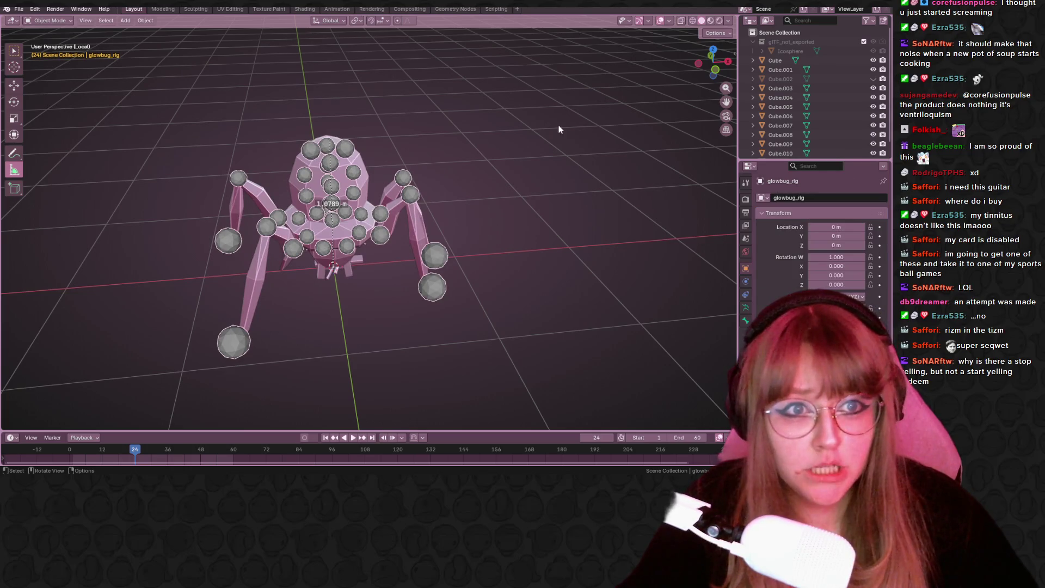
Look down on the rig in Material Preview shading, then return to Solid shading.
{"action": "mouse_move", "coordinate": [560, 128]}
{"action": "middle_mouse_down"}
{"action": "mouse_move", "coordinate": [460, 245]}
{"action": "mouse_move", "coordinate": [145, 132]}
{"action": "mouse_move", "coordinate": [595, 244]}
{"action": "mouse_move", "coordinate": [457, 158]}
{"action": "mouse_move", "coordinate": [136, 196]}
{"action": "mouse_move", "coordinate": [115, 155]}
{"action": "mouse_move", "coordinate": [617, 265]}
{"action": "mouse_move", "coordinate": [513, 154]}
{"action": "mouse_move", "coordinate": [223, 226]}
{"action": "middle_mouse_up"}
{"action": "left_click", "coordinate": [710, 20]}
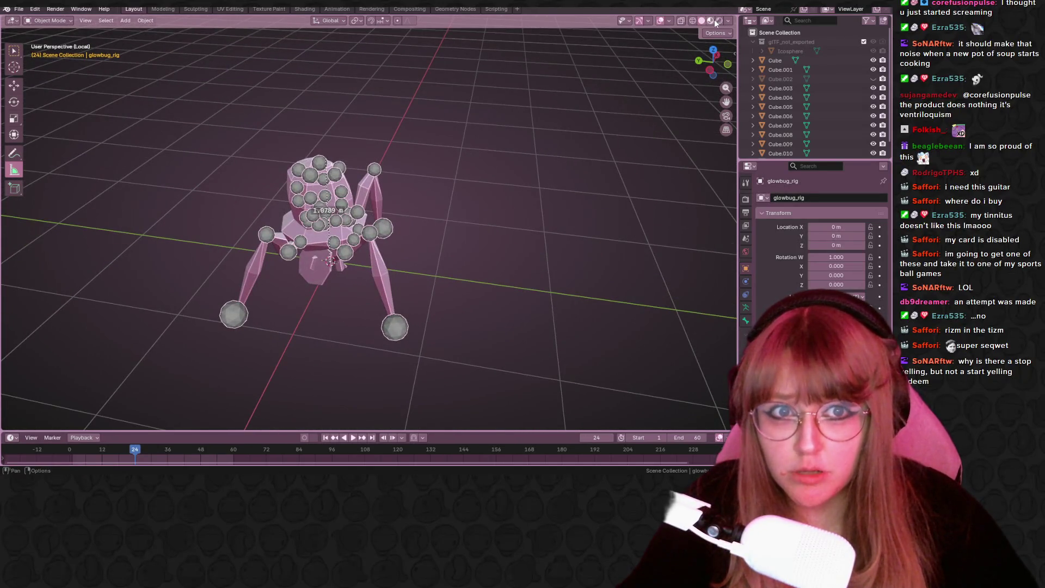
{"action": "middle_click_drag", "start_coordinate": [608, 317], "coordinate": [744, 58]}
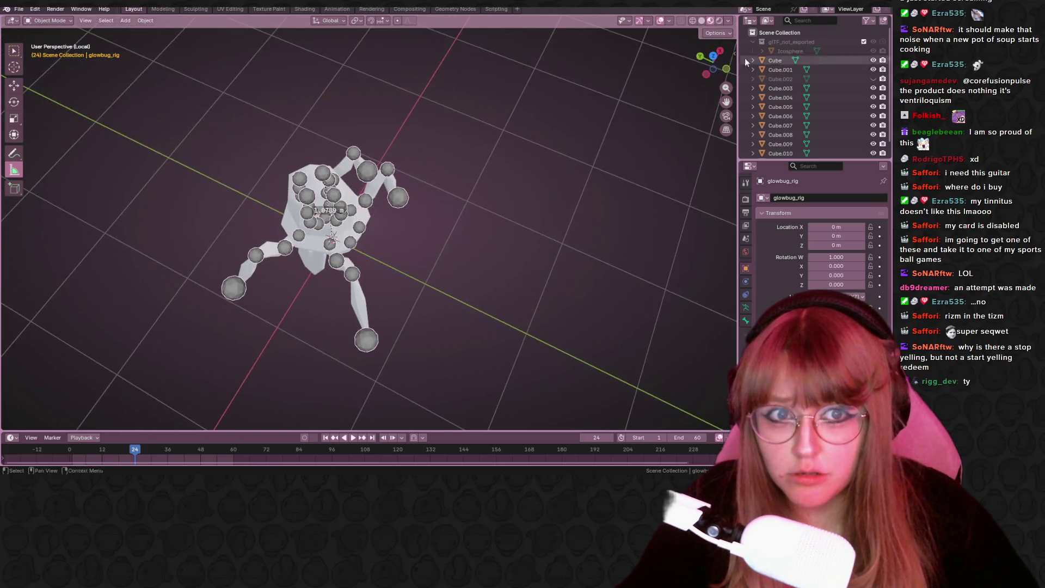
{"action": "left_click", "coordinate": [701, 21]}
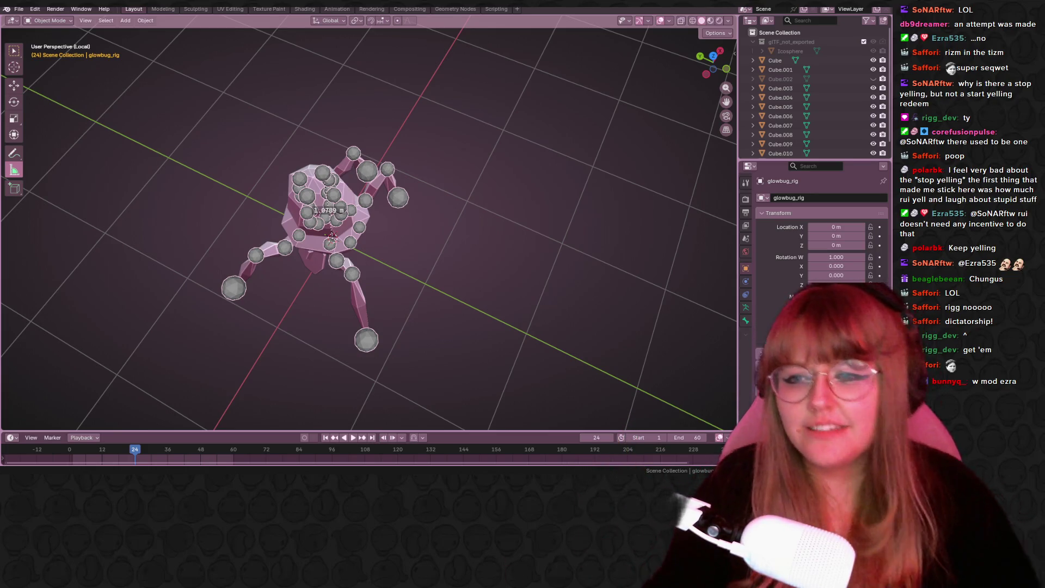
Orbit to a low front view of the spider rig, then switch over to the Godot editor.
{"action": "mouse_move", "coordinate": [485, 426]}
{"action": "middle_mouse_down"}
{"action": "mouse_move", "coordinate": [541, 303]}
{"action": "mouse_move", "coordinate": [458, 295]}
{"action": "middle_mouse_up"}
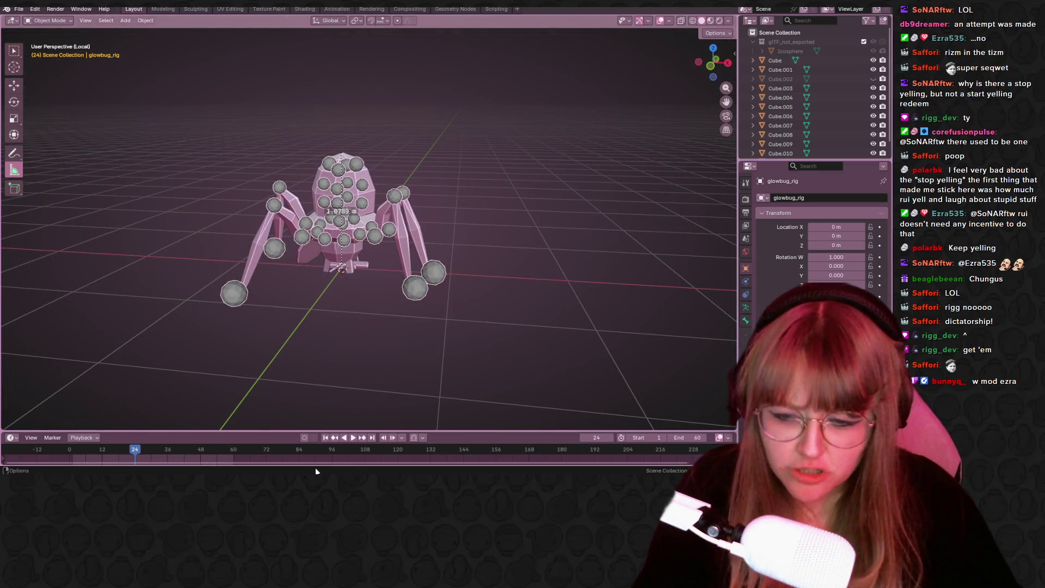
{"action": "key", "text": "alt+Tab"}
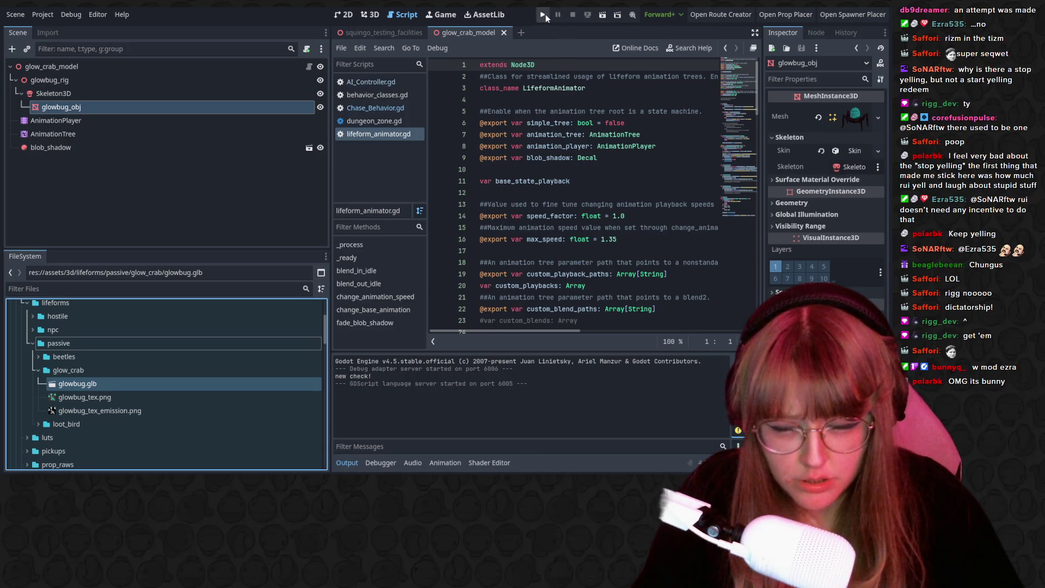
Run the Godot project, walk forward through the dungeon room, and pause the game.
{"action": "left_click", "coordinate": [544, 16]}
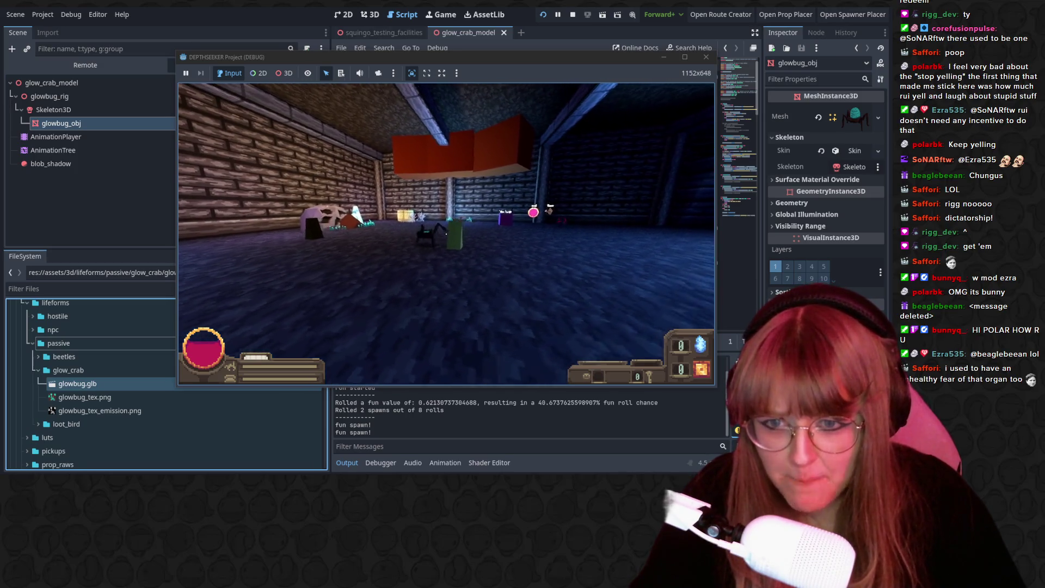
{"action": "key", "text": "w"}
{"action": "mouse_move", "coordinate": [446, 234]}
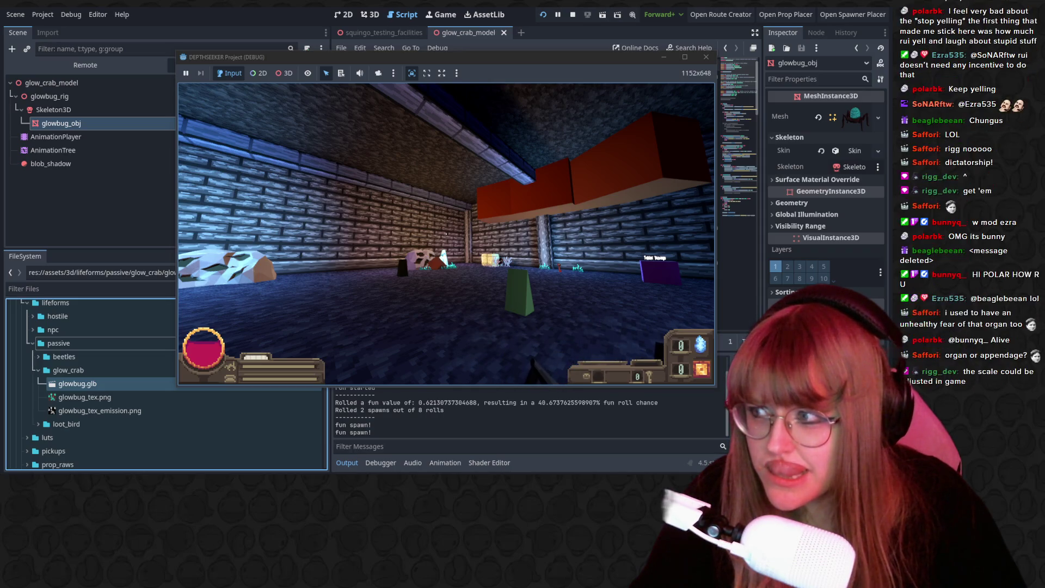
{"action": "key", "text": "Escape"}
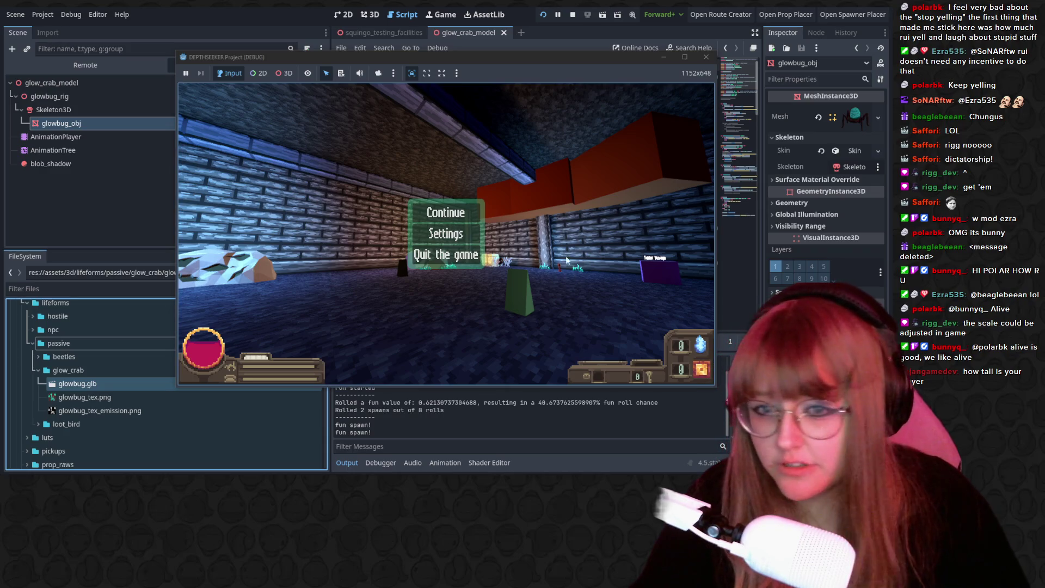
Resume the game to face a glowbug up close, then pause and quit back to the editor.
{"action": "left_click", "coordinate": [446, 212]}
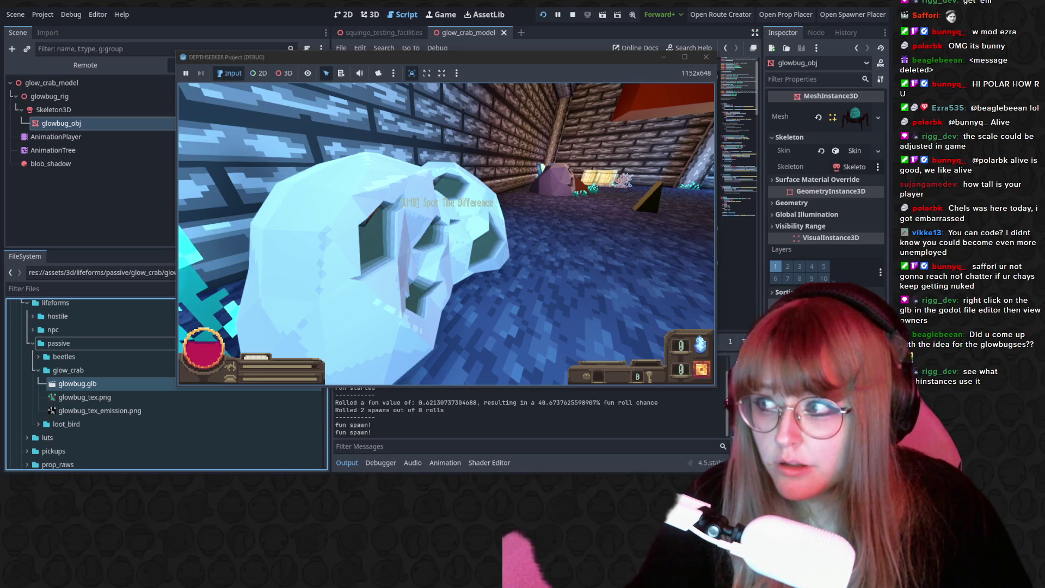
{"action": "key", "text": "Escape"}
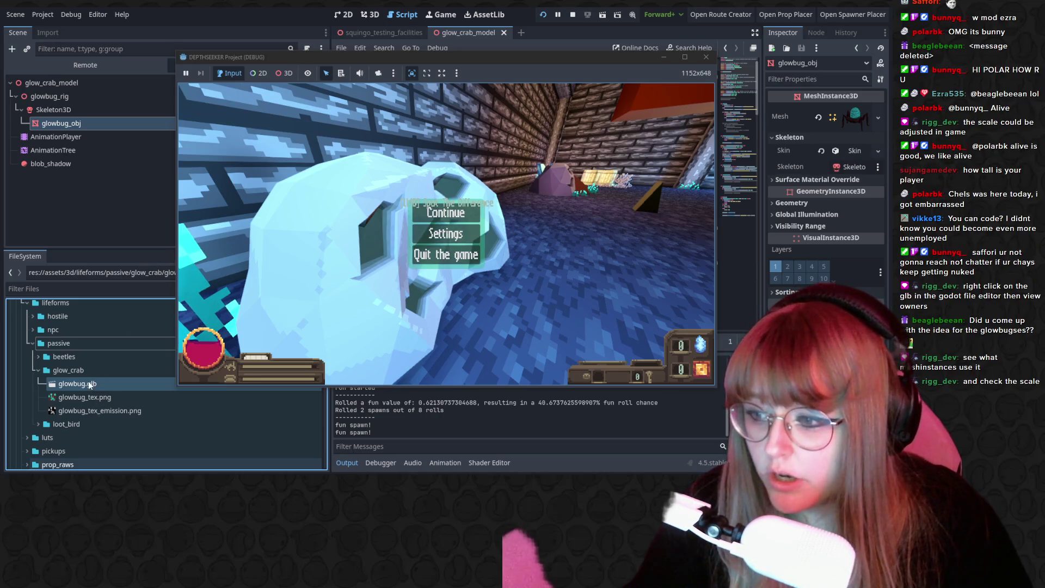
{"action": "left_click", "coordinate": [450, 220]}
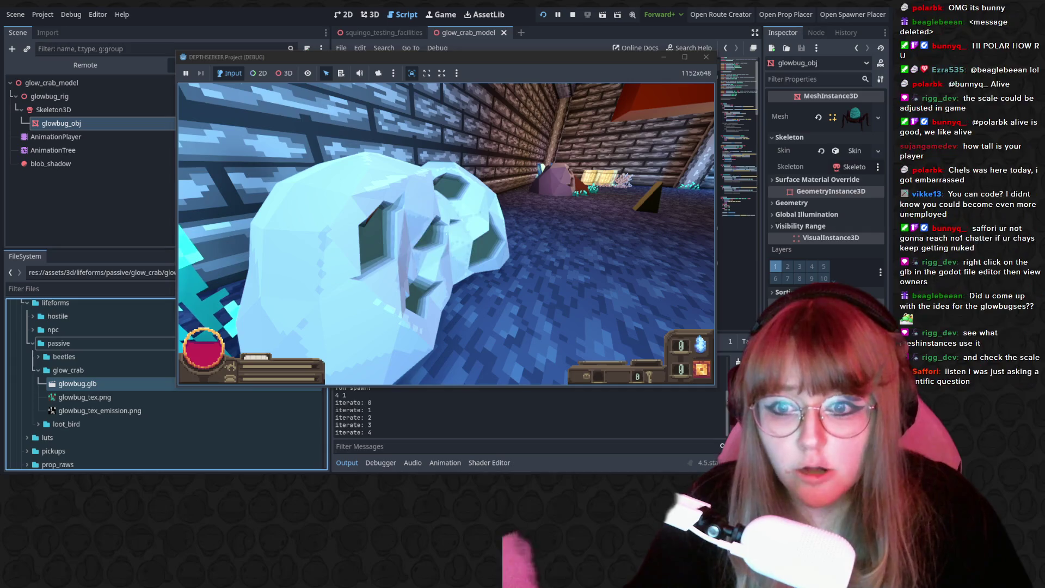
{"action": "key", "text": "Escape"}
{"action": "left_click", "coordinate": [440, 256]}
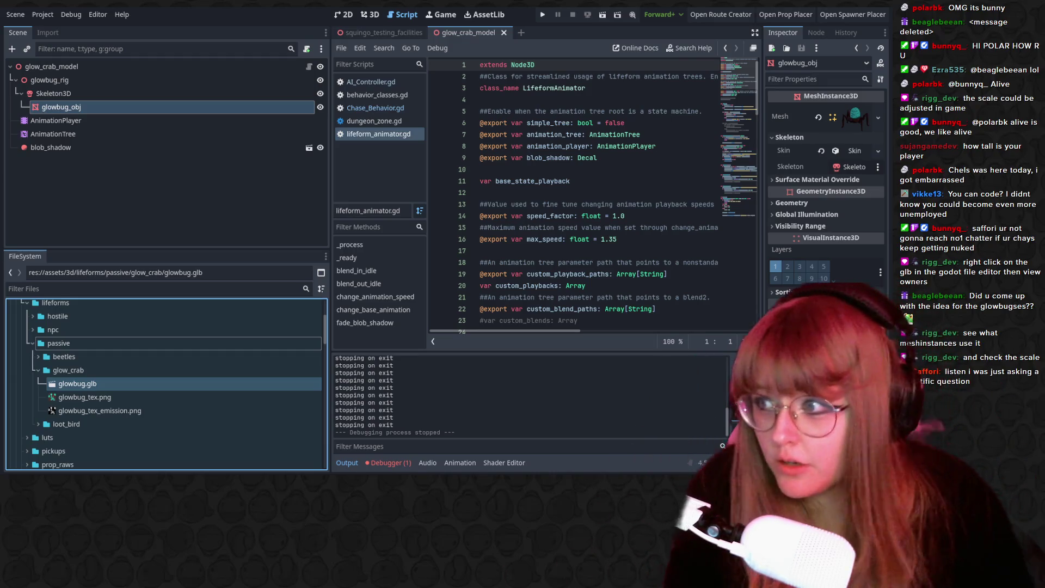
Check glowbug.glb's owners twice with View Owners; no scenes are listed.
{"action": "right_click", "coordinate": [191, 384]}
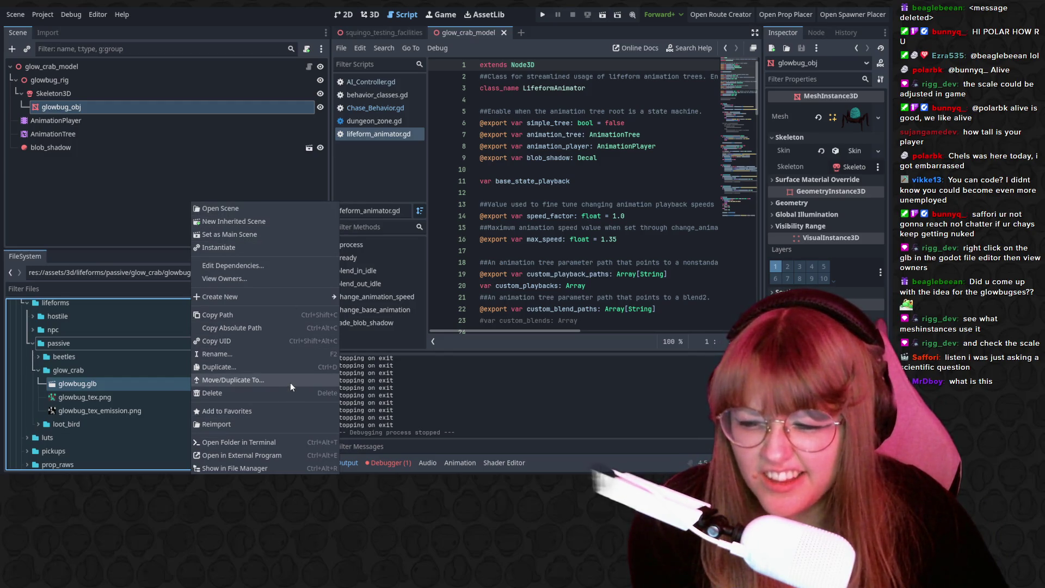
{"action": "left_click", "coordinate": [252, 278]}
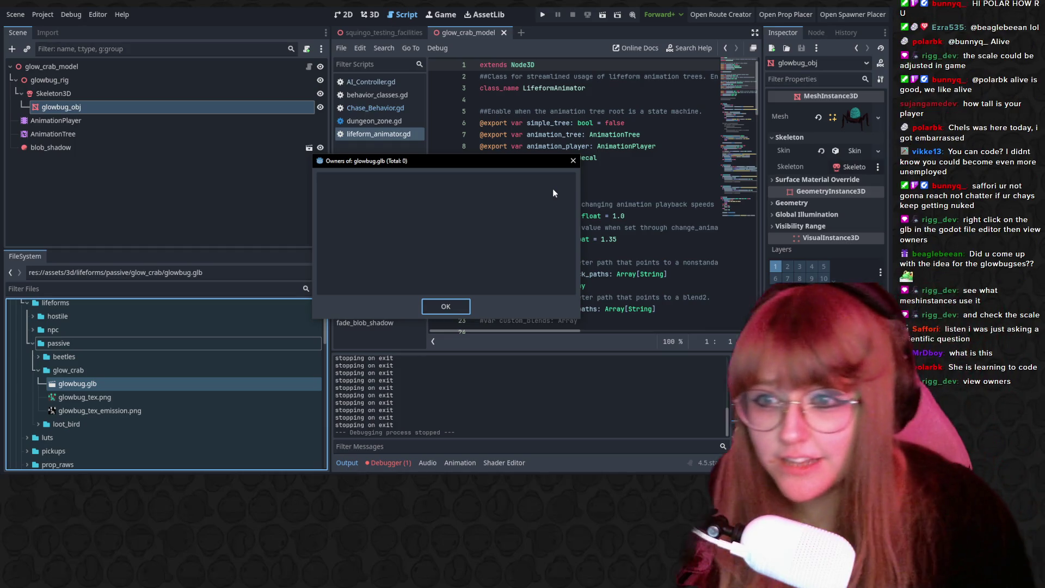
{"action": "left_click", "coordinate": [434, 229]}
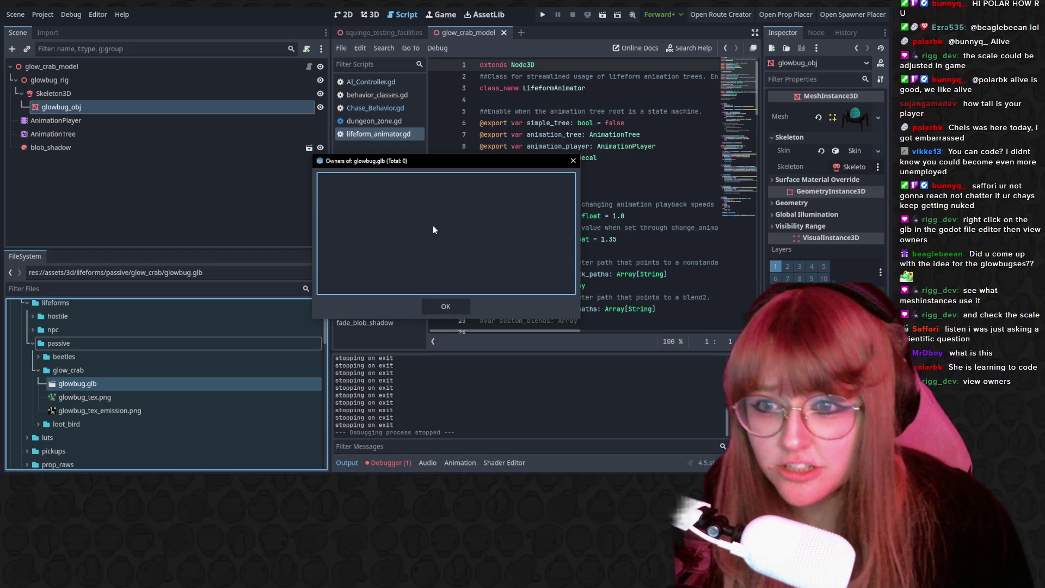
{"action": "left_click", "coordinate": [462, 305]}
{"action": "right_click", "coordinate": [130, 384]}
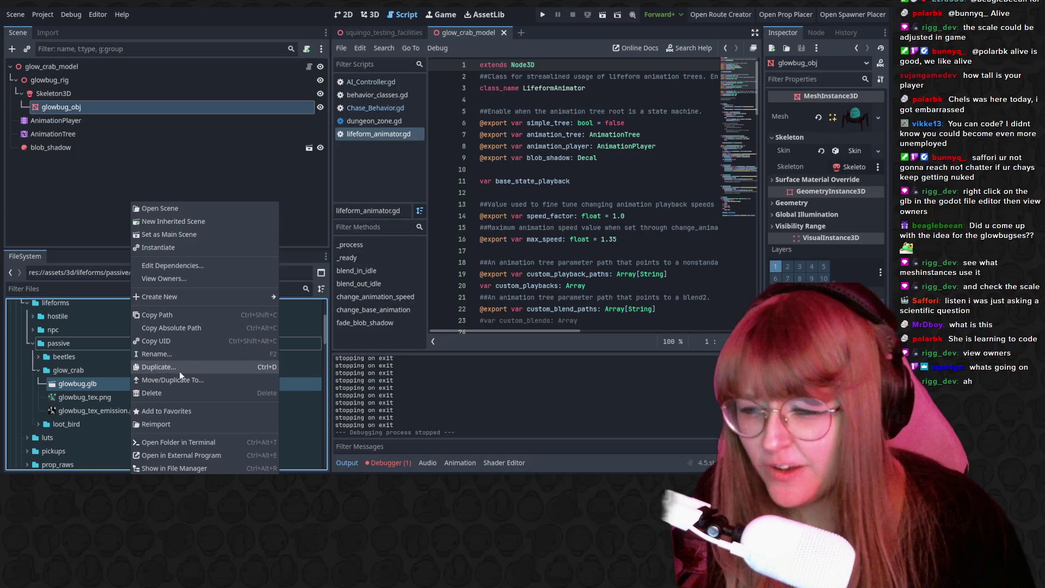
{"action": "left_click", "coordinate": [174, 279]}
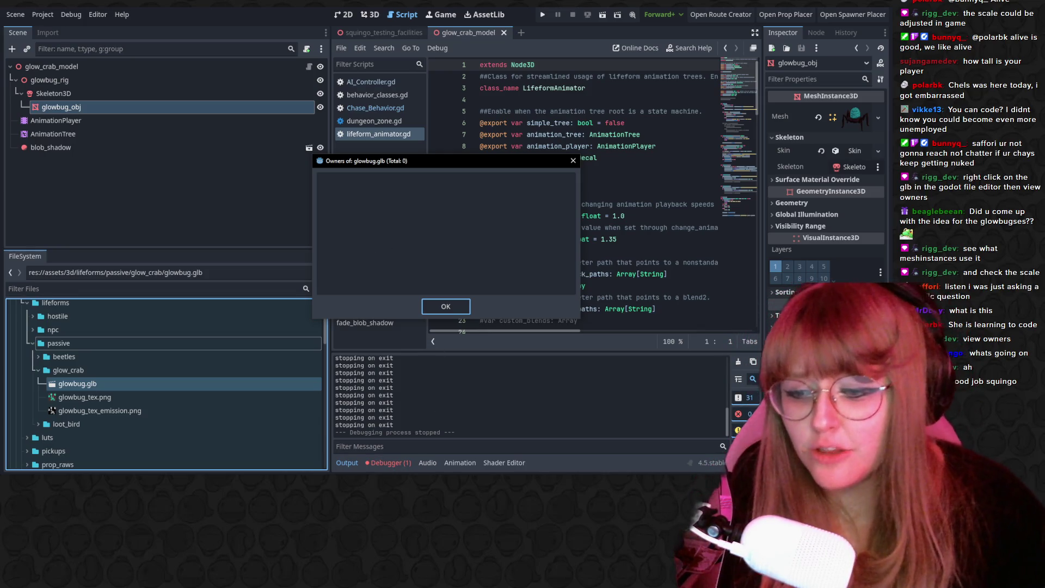
Return to Blender and frame a front view of the measured rig.
{"action": "key", "text": "alt+Tab"}
{"action": "mouse_move", "coordinate": [422, 240]}
{"action": "middle_mouse_down"}
{"action": "mouse_move", "coordinate": [530, 327]}
{"action": "mouse_move", "coordinate": [446, 255]}
{"action": "mouse_move", "coordinate": [370, 272]}
{"action": "mouse_move", "coordinate": [361, 258]}
{"action": "mouse_move", "coordinate": [382, 238]}
{"action": "mouse_move", "coordinate": [439, 279]}
{"action": "mouse_move", "coordinate": [449, 308]}
{"action": "mouse_move", "coordinate": [204, 354]}
{"action": "mouse_move", "coordinate": [18, 265]}
{"action": "mouse_move", "coordinate": [693, 310]}
{"action": "mouse_move", "coordinate": [619, 333]}
{"action": "middle_mouse_up"}
{"action": "scroll", "coordinate": [357, 274], "scroll_direction": "up", "scroll_amount": 2}
Make the Cube body mesh active and orbit it from low front and tilted side angles.
{"action": "left_click", "coordinate": [357, 274]}
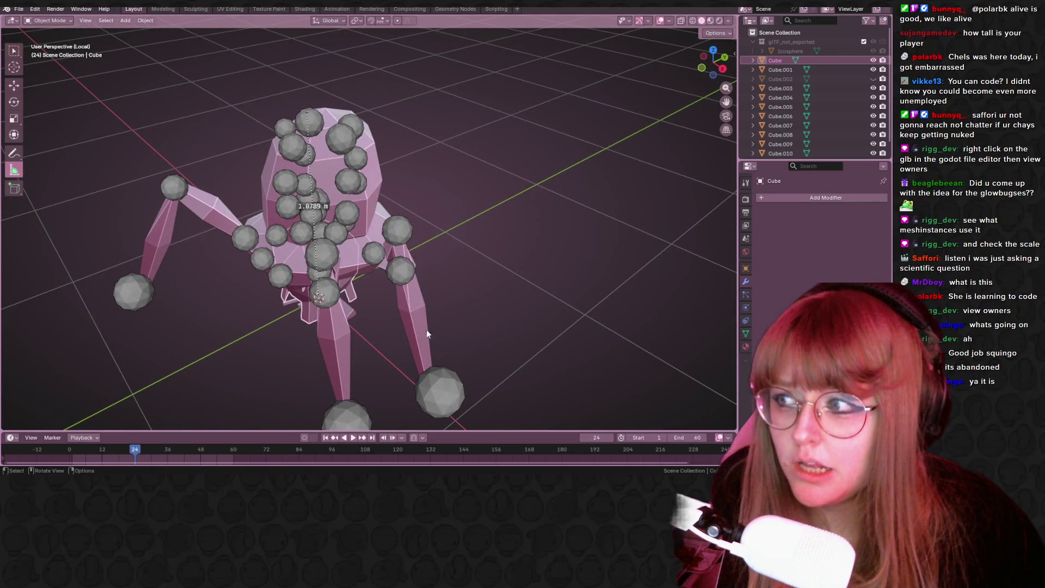
{"action": "scroll", "coordinate": [326, 343], "scroll_direction": "down", "scroll_amount": 3}
{"action": "mouse_move", "coordinate": [319, 331]}
{"action": "middle_mouse_down"}
{"action": "mouse_move", "coordinate": [381, 272]}
{"action": "mouse_move", "coordinate": [433, 314]}
{"action": "middle_mouse_up"}
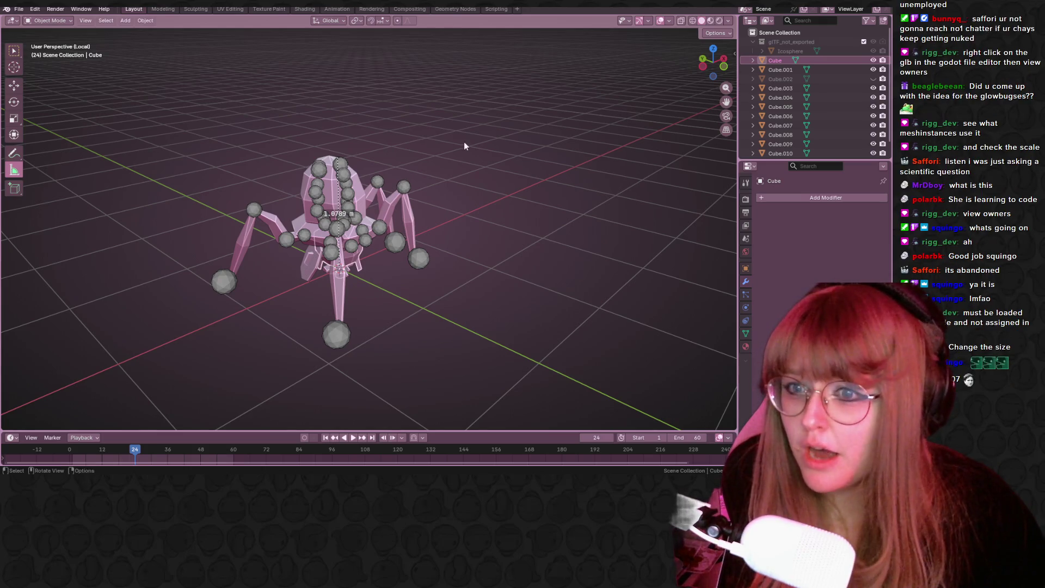
{"action": "middle_click_drag", "start_coordinate": [464, 142], "coordinate": [400, 86]}
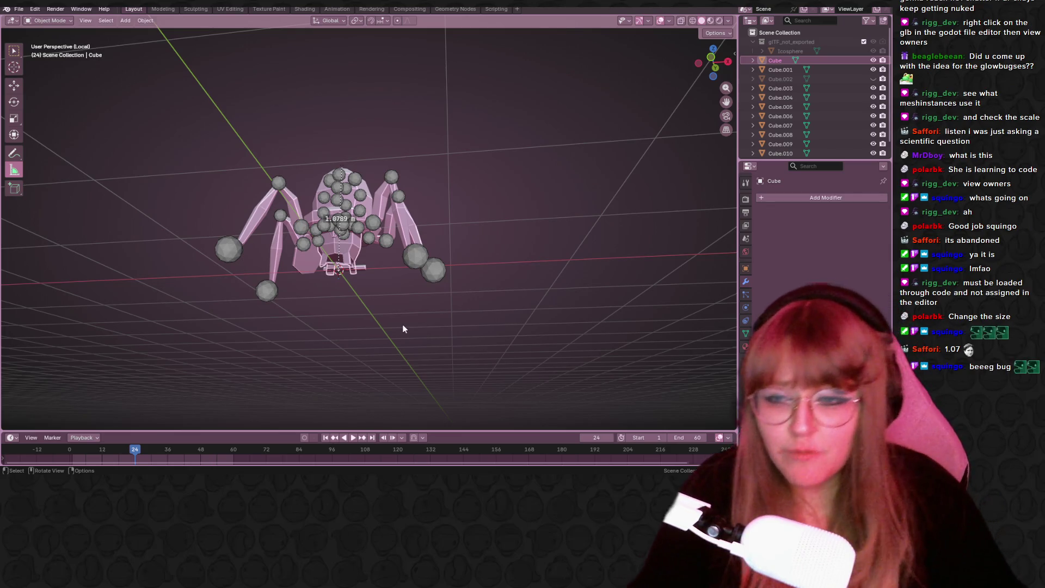
{"action": "middle_click_drag", "start_coordinate": [404, 326], "coordinate": [406, 359]}
{"action": "left_click", "coordinate": [348, 244]}
{"action": "middle_click_drag", "start_coordinate": [347, 243], "coordinate": [399, 316]}
{"action": "scroll", "coordinate": [400, 316], "scroll_direction": "up", "scroll_amount": 6}
Inspect the spider close up and switch back to the Select Box tool, clearing the ruler.
{"action": "mouse_move", "coordinate": [390, 224]}
{"action": "middle_mouse_down"}
{"action": "mouse_move", "coordinate": [465, 273]}
{"action": "mouse_move", "coordinate": [413, 262]}
{"action": "mouse_move", "coordinate": [464, 334]}
{"action": "mouse_move", "coordinate": [419, 330]}
{"action": "middle_mouse_up"}
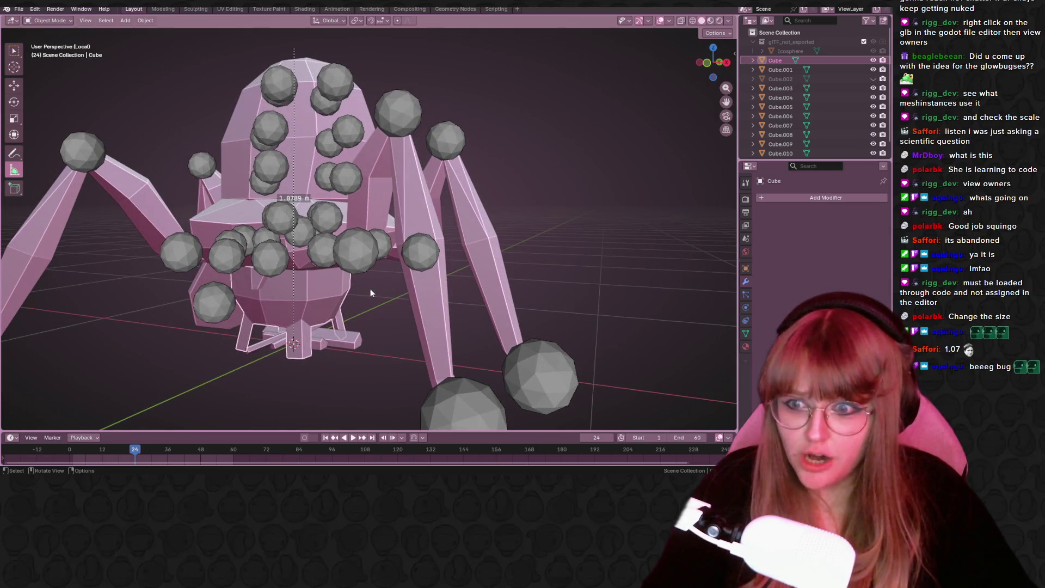
{"action": "scroll", "coordinate": [370, 288], "scroll_direction": "down", "scroll_amount": 3}
{"action": "scroll", "coordinate": [364, 297], "scroll_direction": "up", "scroll_amount": 2}
{"action": "middle_click_drag", "start_coordinate": [325, 287], "coordinate": [329, 266]}
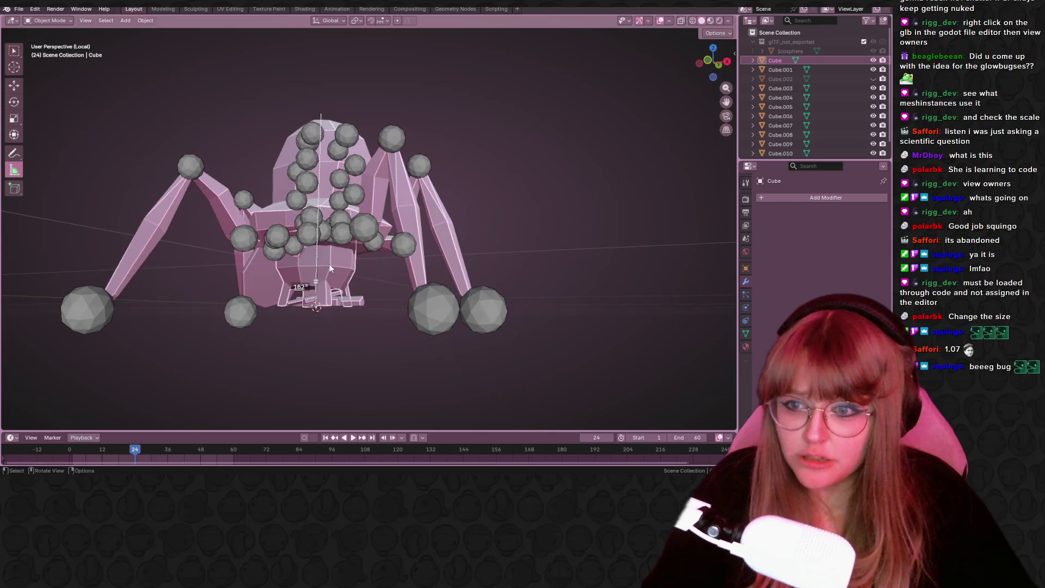
{"action": "key", "text": "w"}
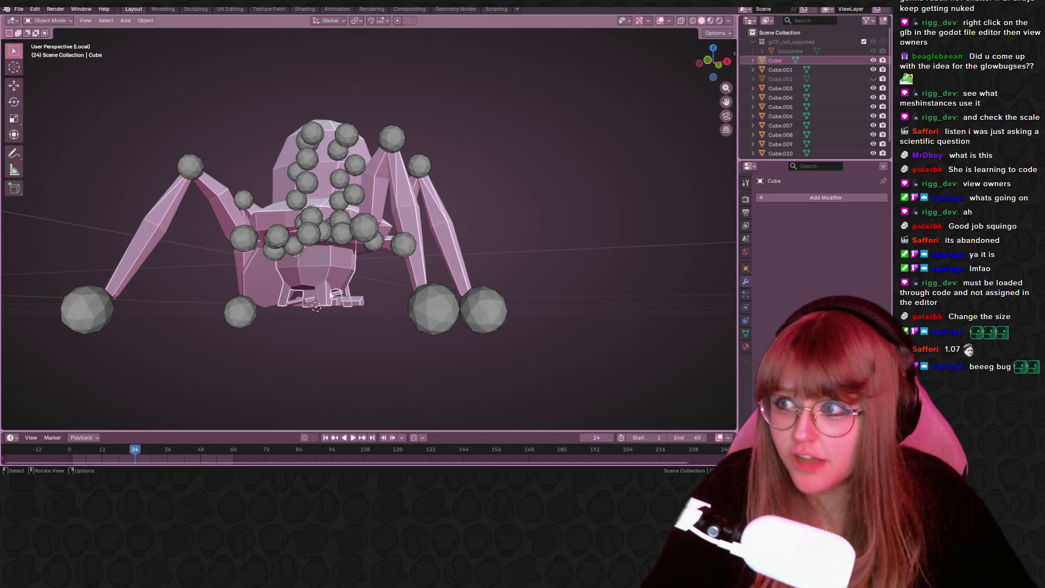
{"action": "middle_click_drag", "start_coordinate": [349, 275], "coordinate": [355, 274]}
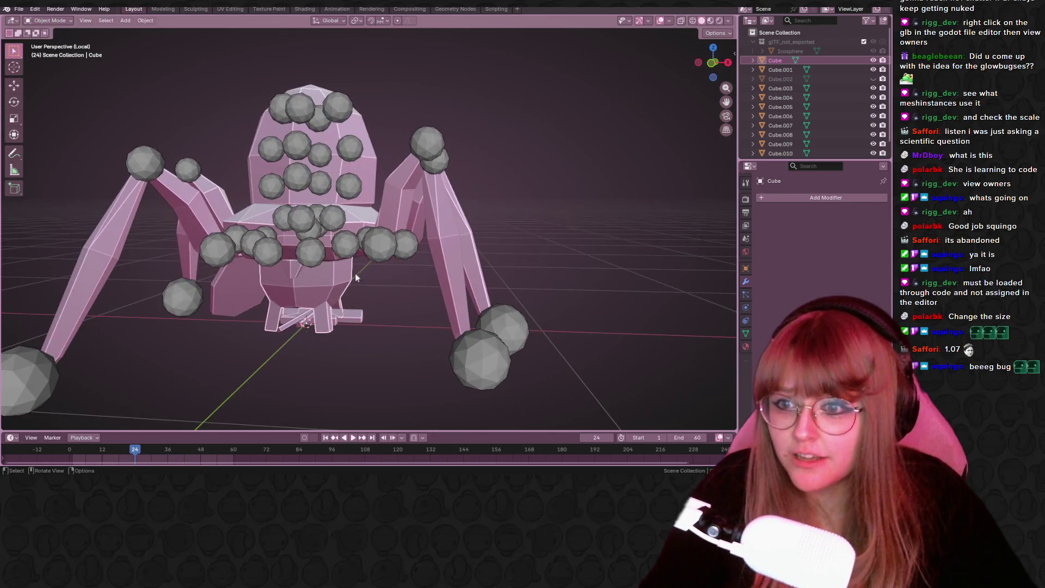
Make the body Cube the active object, showing it has no modifiers.
{"action": "left_click", "coordinate": [355, 205]}
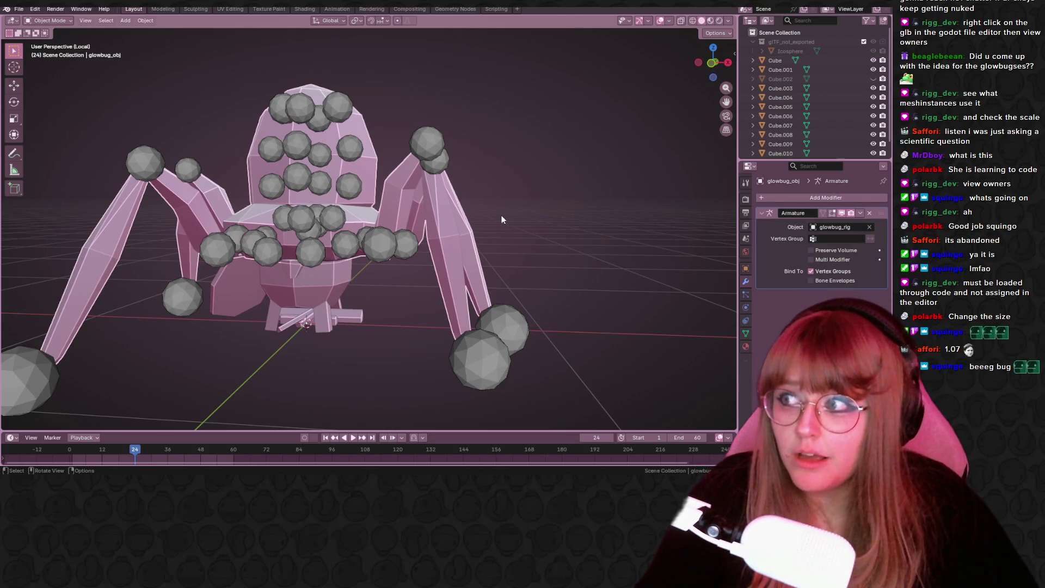
{"action": "left_click", "coordinate": [347, 294]}
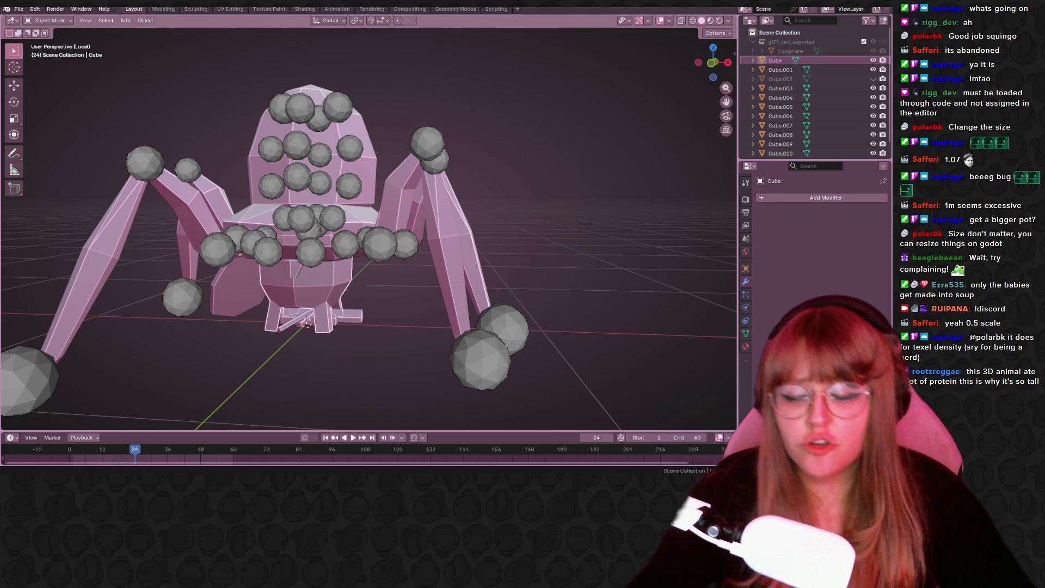
Select Cube.001 and the other bottom plate pieces and scale them by 1.47 in front view.
{"action": "left_click", "coordinate": [239, 297]}
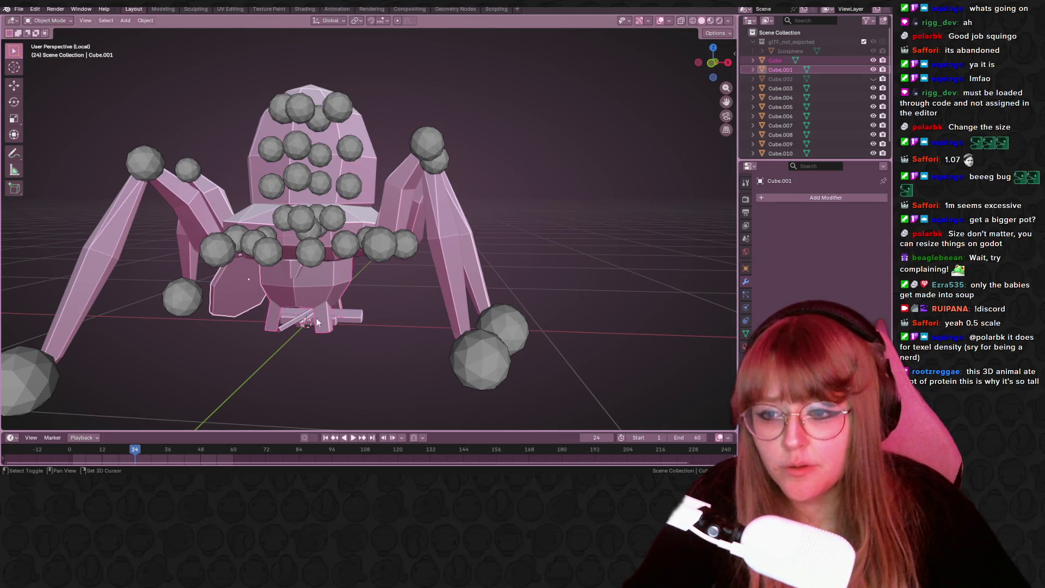
{"action": "left_click_drag", "start_coordinate": [221, 314], "coordinate": [362, 378], "text": "shift"}
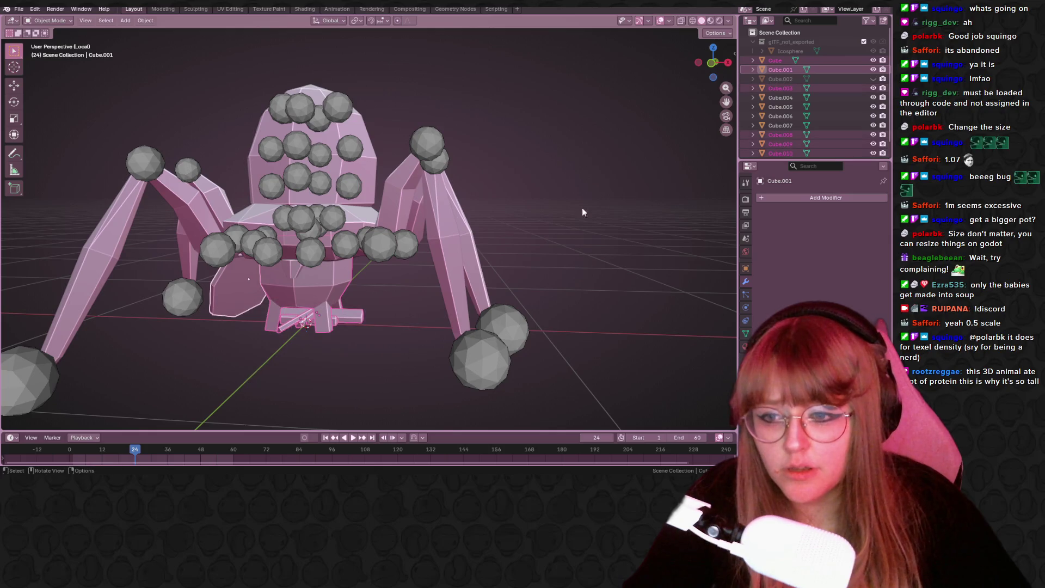
{"action": "left_click", "coordinate": [713, 64]}
{"action": "scroll", "coordinate": [472, 276], "scroll_direction": "down", "scroll_amount": 2}
{"action": "middle_click_drag", "start_coordinate": [420, 292], "coordinate": [427, 322], "text": "shift"}
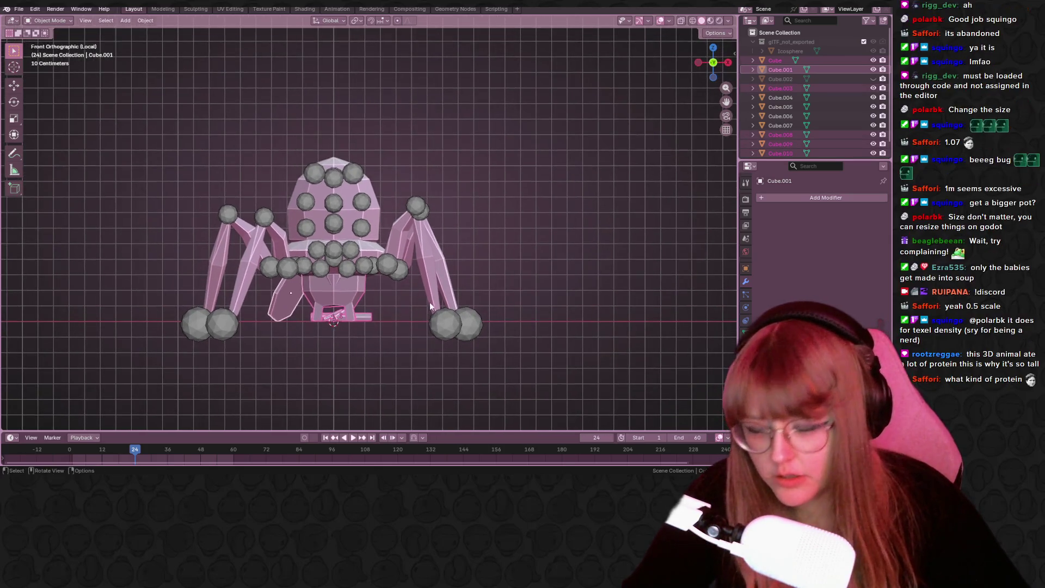
{"action": "key", "text": "s"}
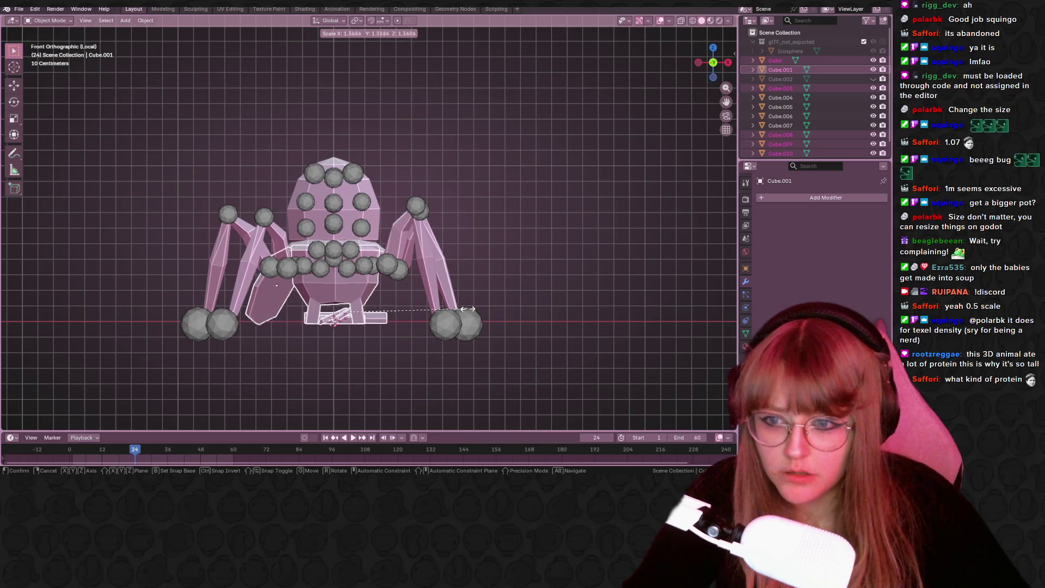
{"action": "left_click", "coordinate": [478, 312]}
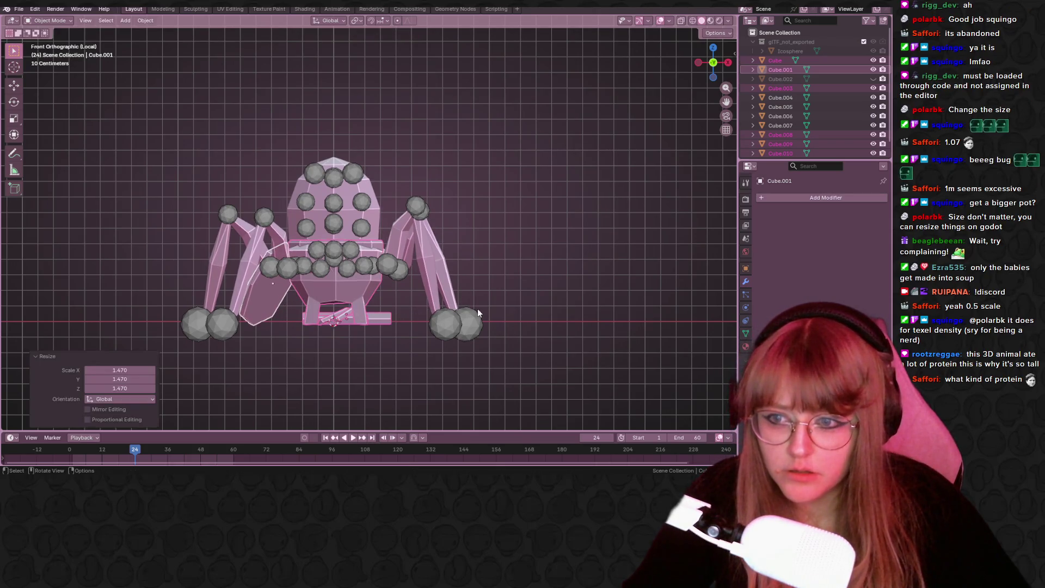
Scale the body Cube and surrounding parts by 1.125, nudge them into place, then select the Icosphere.
{"action": "scroll", "coordinate": [544, 176], "scroll_direction": "up", "scroll_amount": 1}
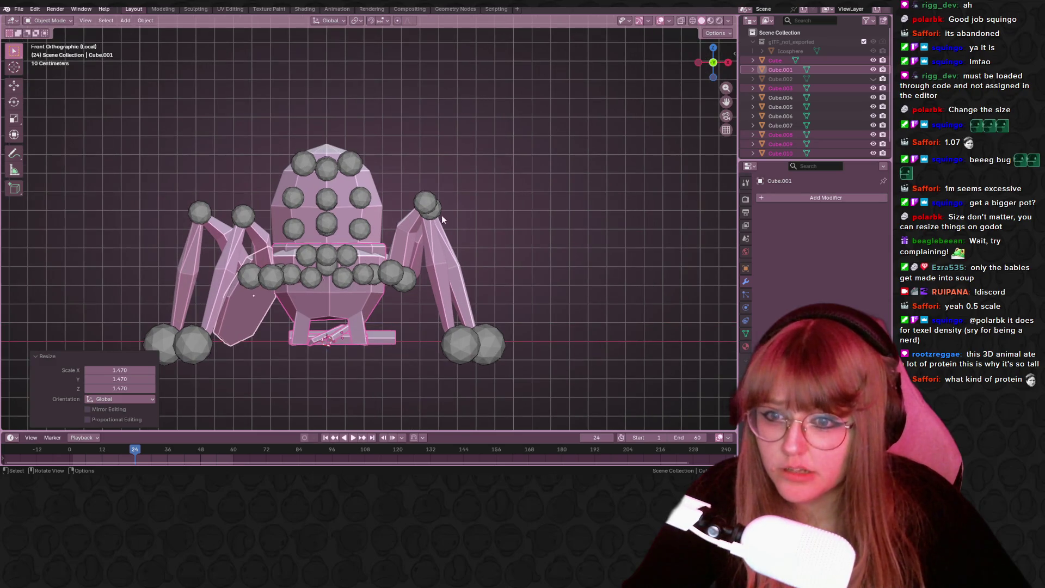
{"action": "left_click", "coordinate": [466, 230]}
{"action": "left_click", "coordinate": [351, 308]}
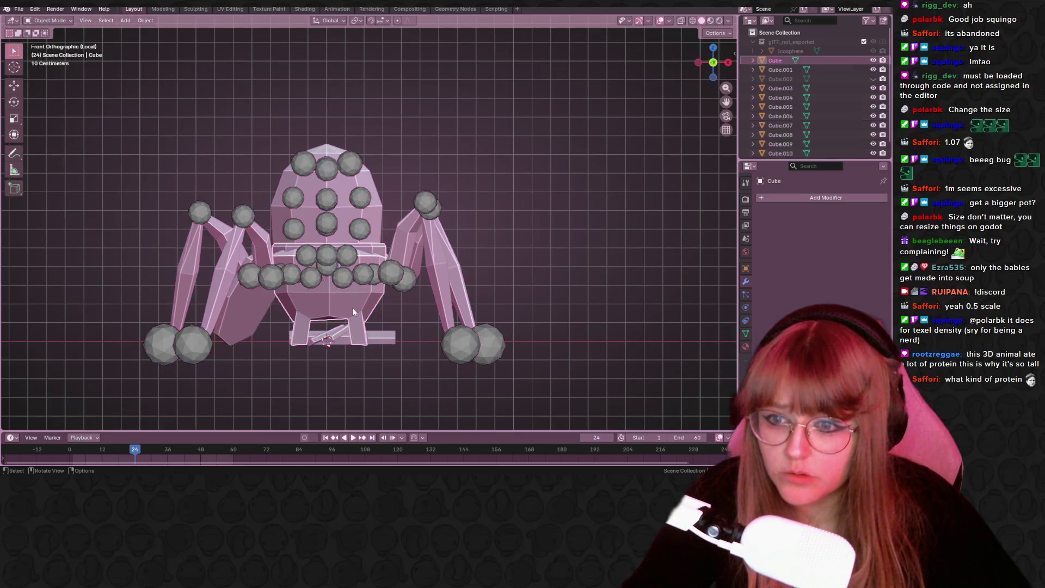
{"action": "left_click_drag", "start_coordinate": [384, 395], "coordinate": [305, 299]}
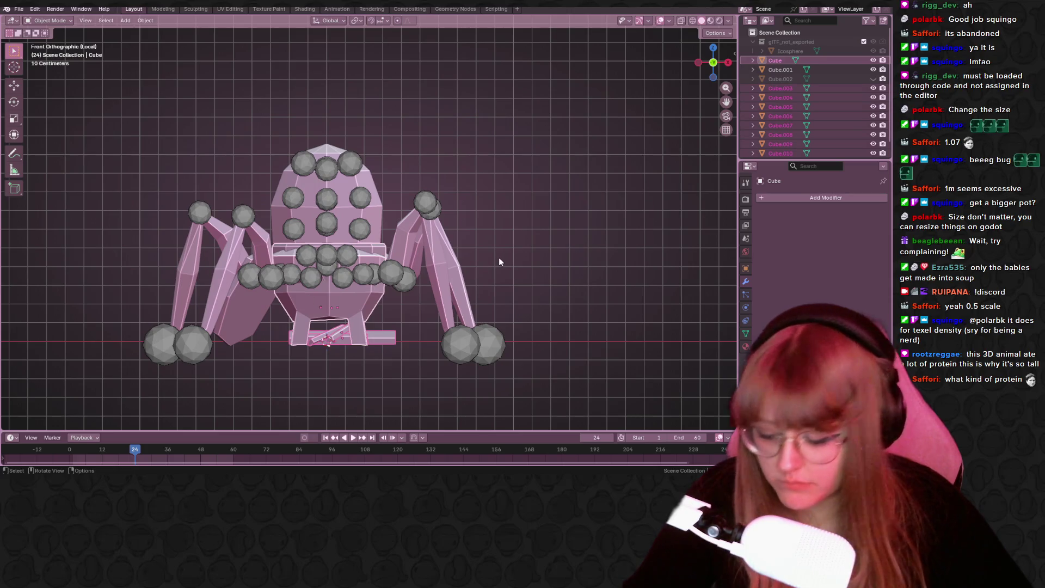
{"action": "key", "text": "s"}
{"action": "left_click", "coordinate": [522, 254]}
{"action": "key", "text": "g"}
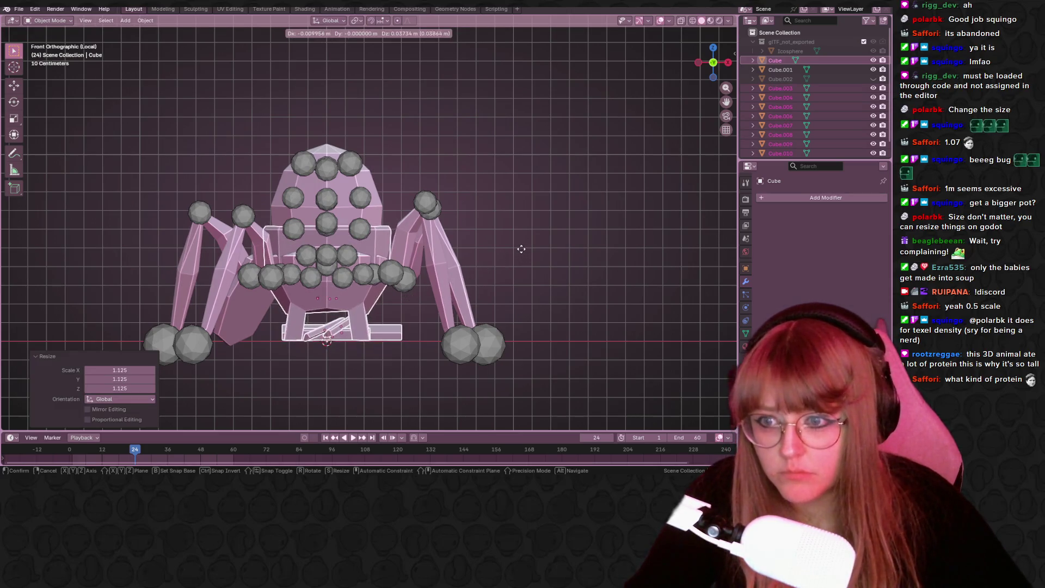
{"action": "left_click", "coordinate": [520, 249]}
{"action": "left_click", "coordinate": [599, 216]}
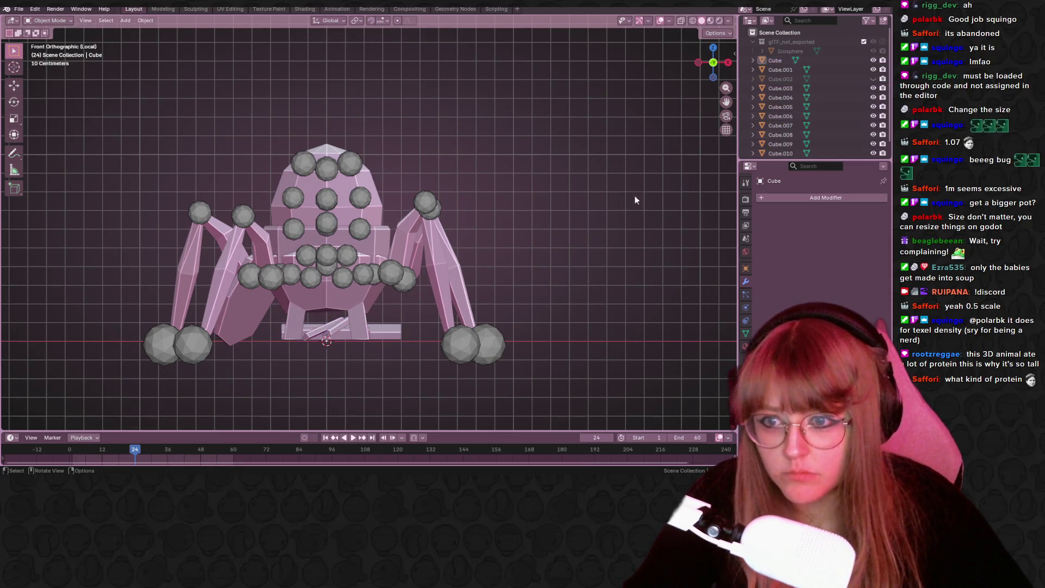
{"action": "left_click", "coordinate": [855, 51]}
Select glowbug_obj and toggle glowbug_rig's visibility to compare the rig with the mesh.
{"action": "left_click", "coordinate": [426, 236]}
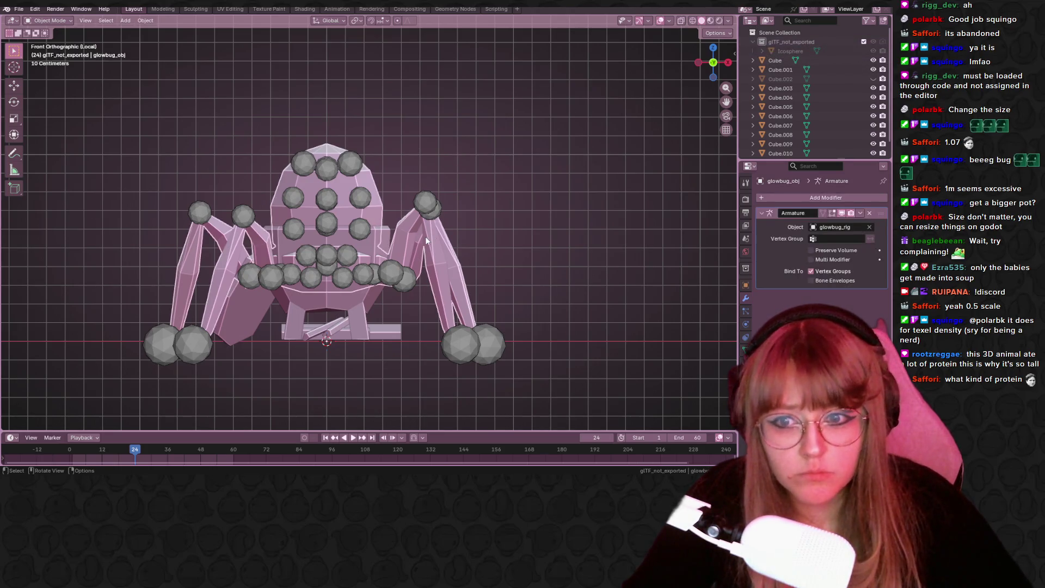
{"action": "scroll", "coordinate": [751, 103], "scroll_direction": "down", "scroll_amount": 1}
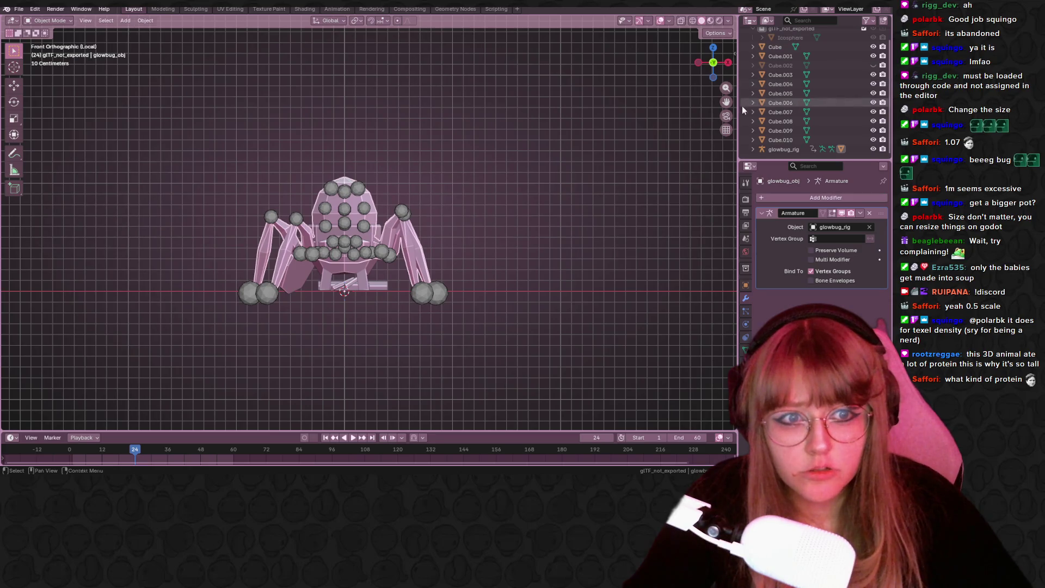
{"action": "middle_click_drag", "start_coordinate": [681, 141], "coordinate": [511, 179]}
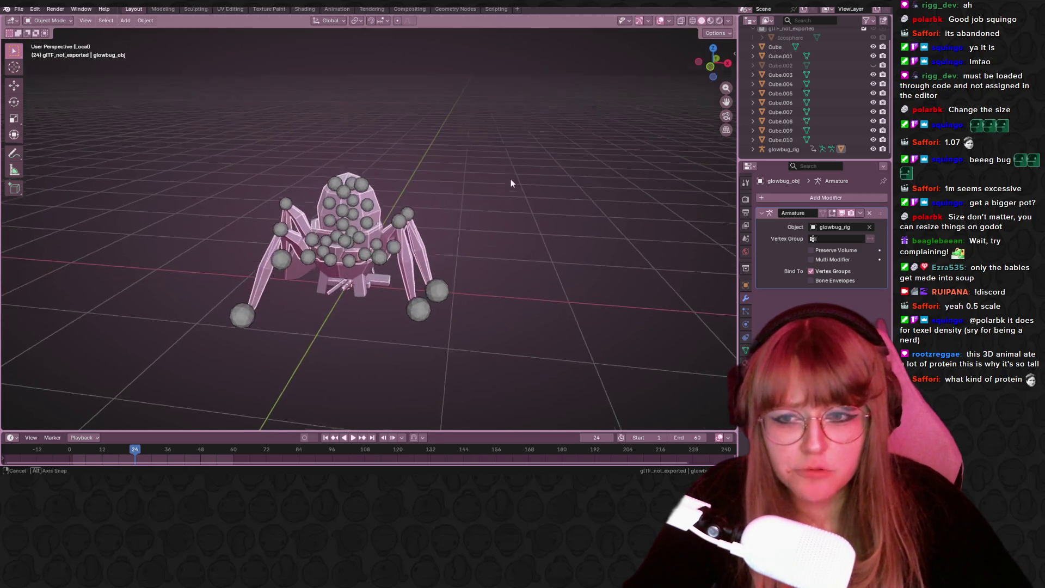
{"action": "left_click", "coordinate": [873, 149]}
{"action": "mouse_move", "coordinate": [381, 245]}
{"action": "middle_mouse_down"}
{"action": "mouse_move", "coordinate": [447, 212]}
{"action": "mouse_move", "coordinate": [350, 228]}
{"action": "middle_mouse_up"}
{"action": "left_click", "coordinate": [873, 148]}
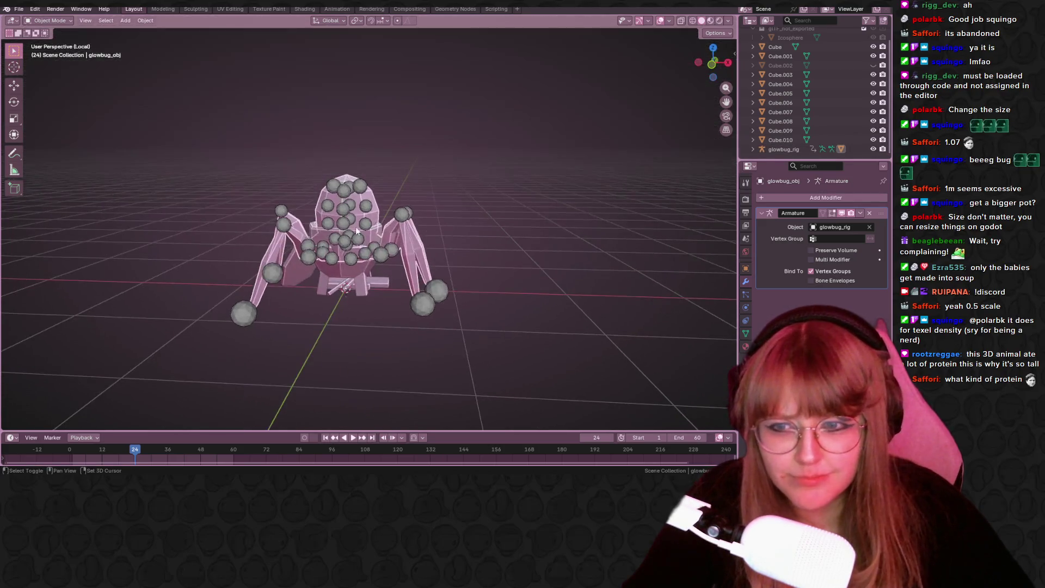
Scale glowbug_rig down to 0.860 in front view and enter Edit Mode on its bones.
{"action": "left_click", "coordinate": [350, 229]}
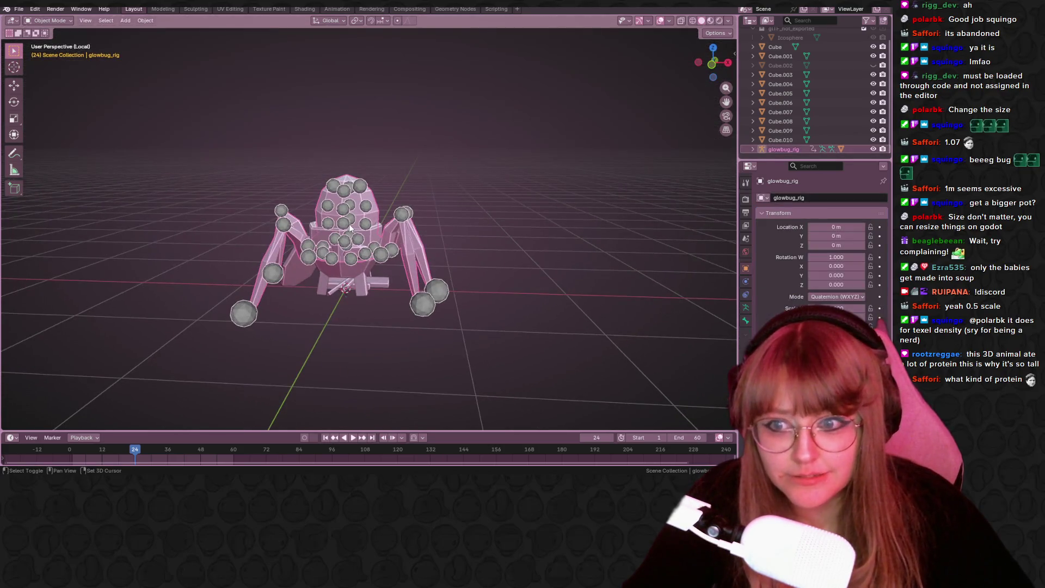
{"action": "left_click", "coordinate": [711, 70]}
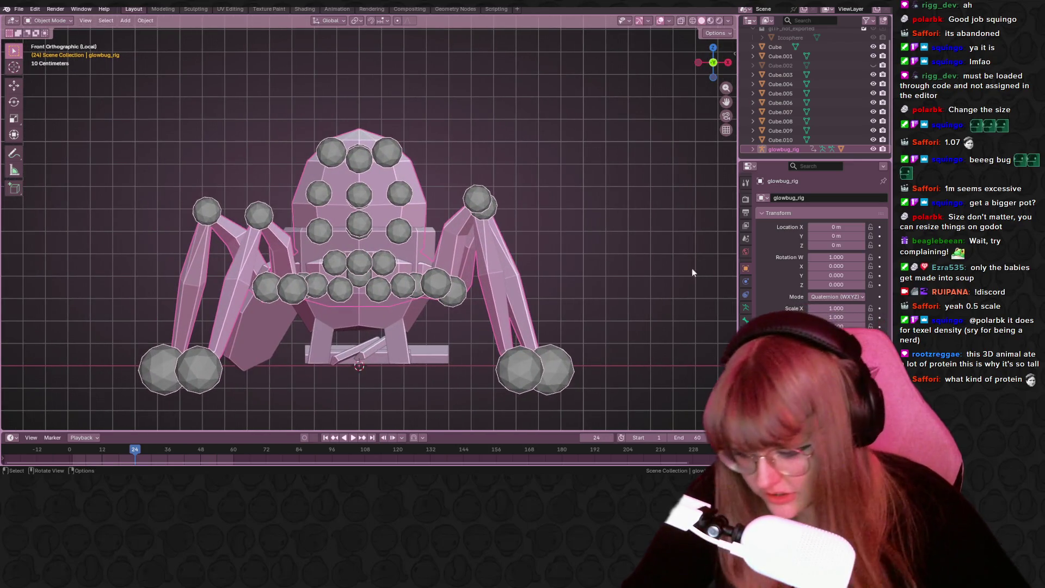
{"action": "key", "text": "s"}
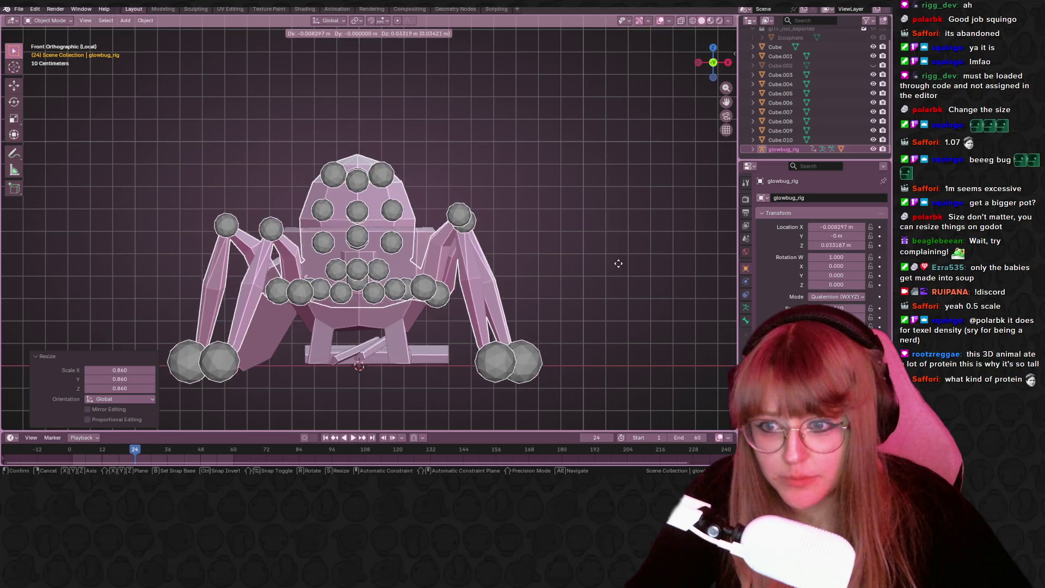
{"action": "left_click", "coordinate": [604, 270]}
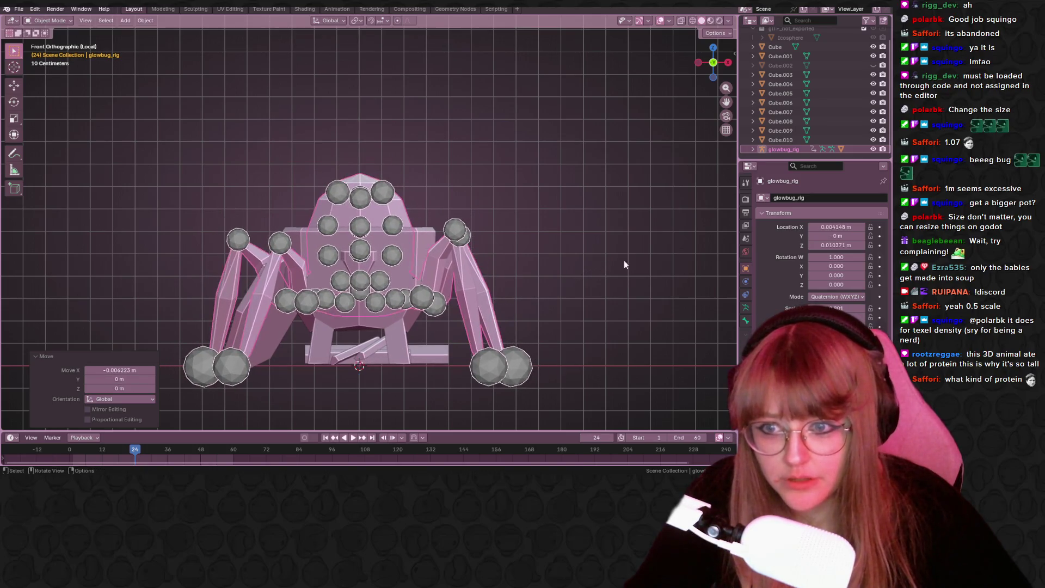
{"action": "key", "text": "Tab"}
Expand glowbug_rig and glowbug_obj in the Outliner to reveal Animation, Pose, Modifiers and Vertex Groups.
{"action": "left_click", "coordinate": [753, 149]}
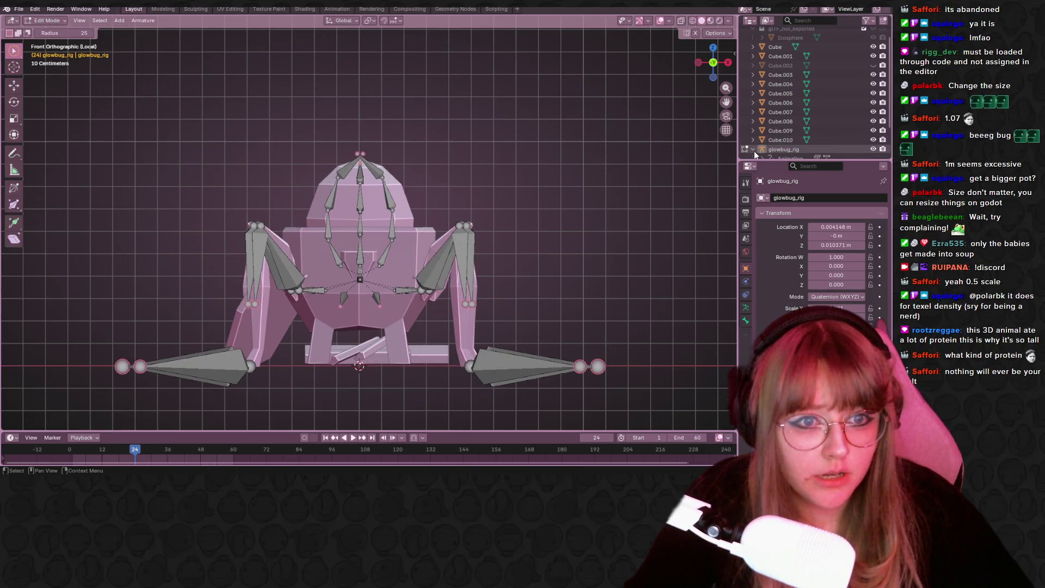
{"action": "scroll", "coordinate": [754, 151], "scroll_direction": "down", "scroll_amount": 2}
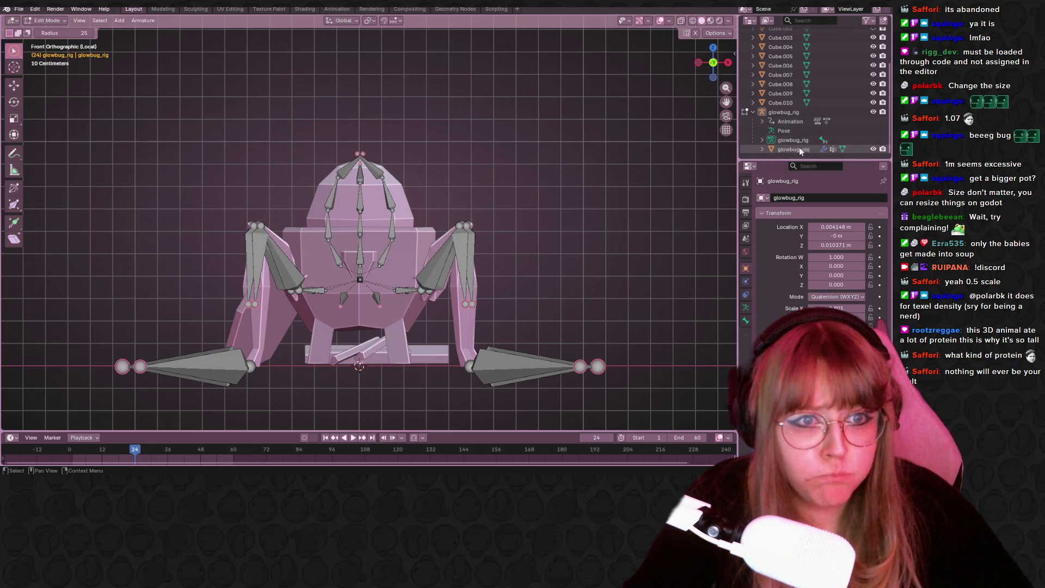
{"action": "left_click", "coordinate": [762, 148]}
{"action": "scroll", "coordinate": [773, 142], "scroll_direction": "down", "scroll_amount": 2}
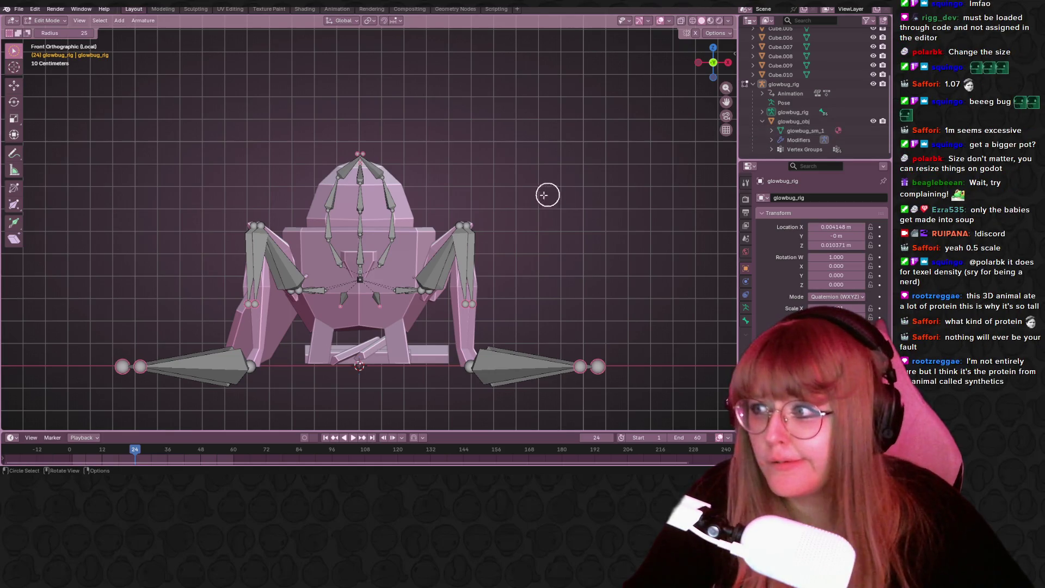
Orbit, zoom and recentre the view to inspect the bones within the enlarged spider body.
{"action": "mouse_move", "coordinate": [571, 154]}
{"action": "middle_mouse_down"}
{"action": "mouse_move", "coordinate": [539, 179]}
{"action": "mouse_move", "coordinate": [223, 217]}
{"action": "middle_mouse_up"}
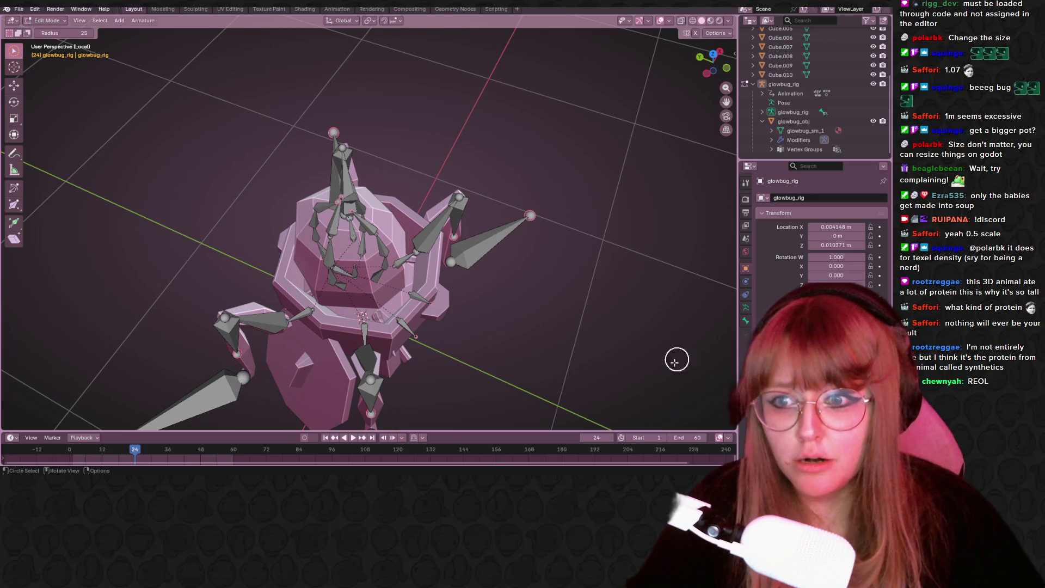
{"action": "mouse_move", "coordinate": [674, 357]}
{"action": "middle_mouse_down"}
{"action": "mouse_move", "coordinate": [553, 301]}
{"action": "mouse_move", "coordinate": [528, 260]}
{"action": "middle_mouse_up"}
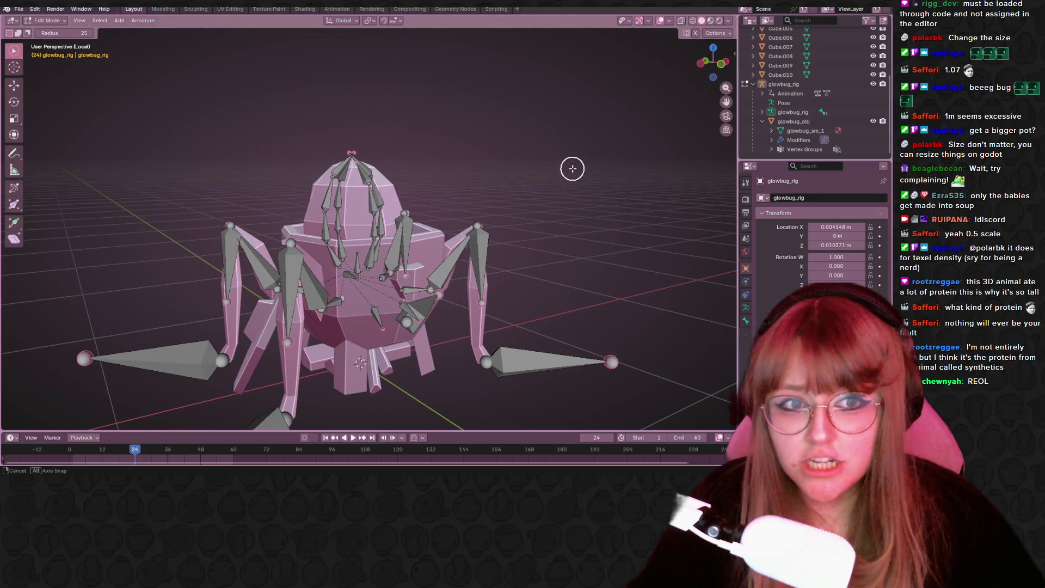
{"action": "mouse_move", "coordinate": [571, 165]}
{"action": "middle_mouse_down"}
{"action": "mouse_move", "coordinate": [606, 194]}
{"action": "mouse_move", "coordinate": [472, 227]}
{"action": "mouse_move", "coordinate": [604, 174]}
{"action": "mouse_move", "coordinate": [590, 178]}
{"action": "mouse_move", "coordinate": [583, 207]}
{"action": "mouse_move", "coordinate": [471, 210]}
{"action": "mouse_move", "coordinate": [443, 189]}
{"action": "mouse_move", "coordinate": [303, 231]}
{"action": "mouse_move", "coordinate": [227, 210]}
{"action": "middle_mouse_up"}
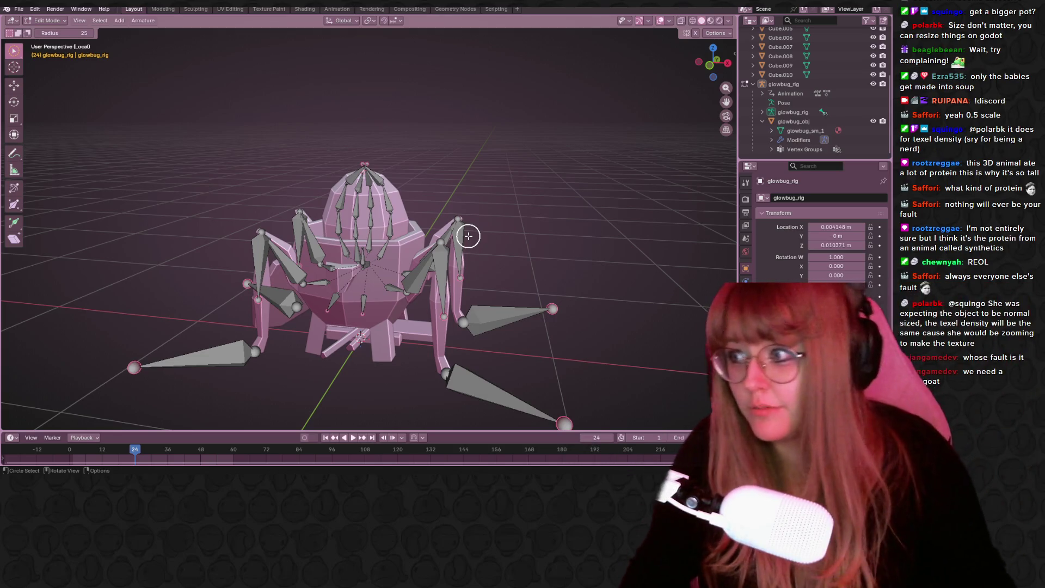
{"action": "scroll", "coordinate": [460, 219], "scroll_direction": "up", "scroll_amount": 2}
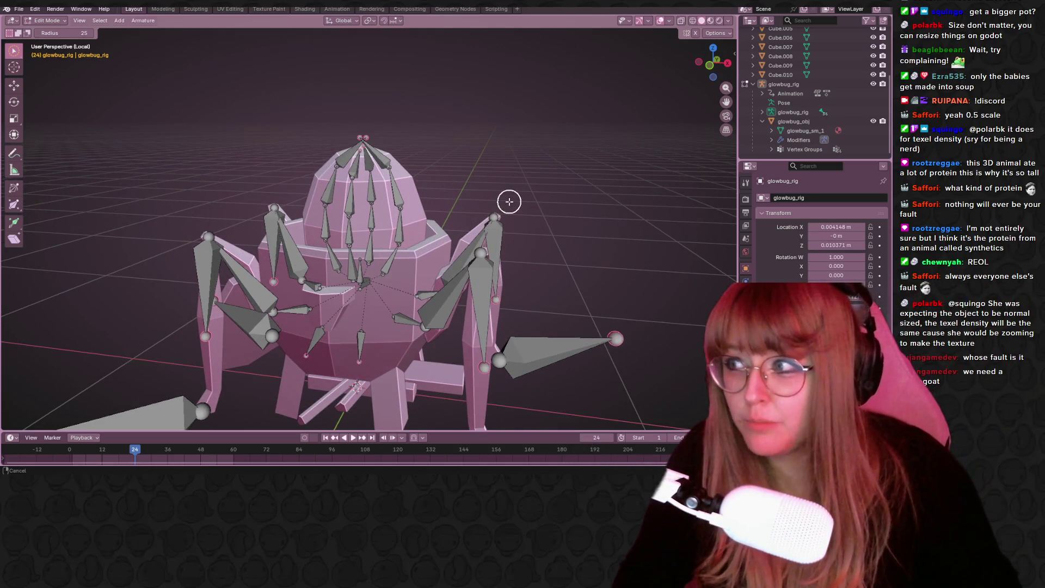
{"action": "mouse_move", "coordinate": [508, 202]}
{"action": "middle_mouse_down", "text": "shift"}
{"action": "mouse_move", "coordinate": [518, 173]}
{"action": "mouse_move", "coordinate": [540, 157]}
{"action": "middle_mouse_up", "text": "shift"}
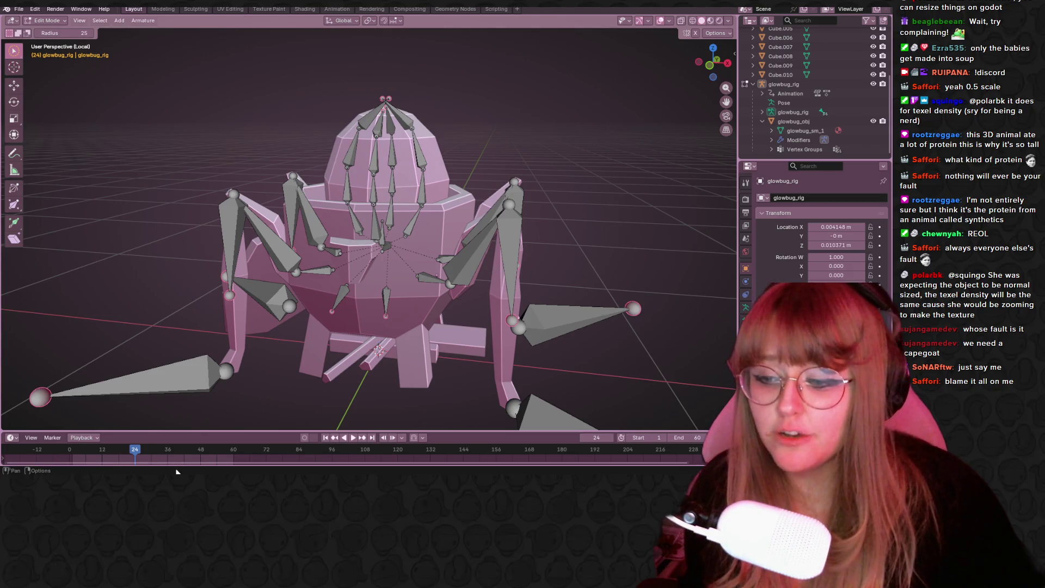
Start a Notepad note headed 'Chatter of the day' with the date 18.2.2026, then return to Blender.
{"action": "key", "text": "super"}
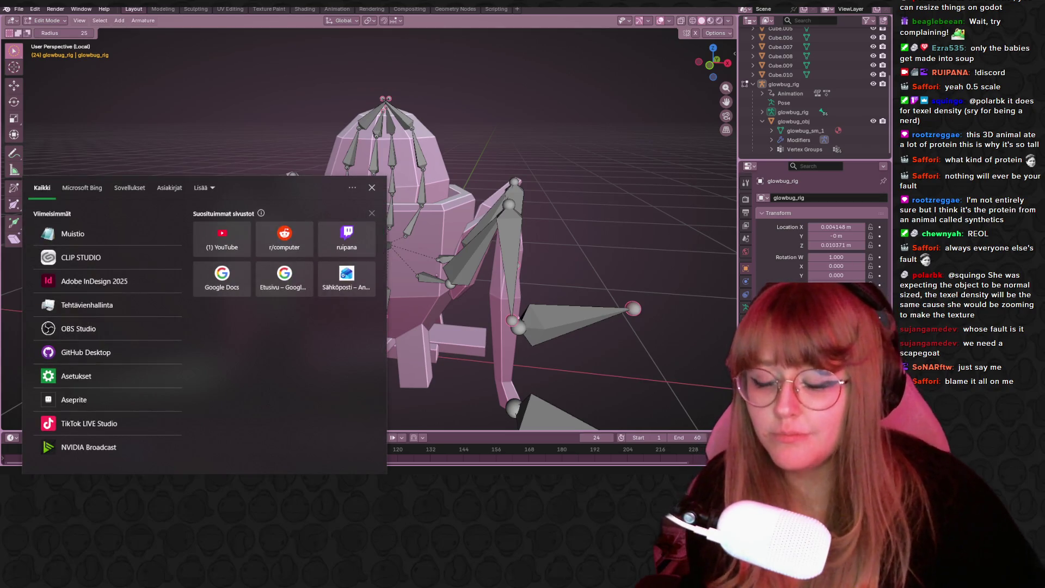
{"action": "left_click", "coordinate": [117, 234]}
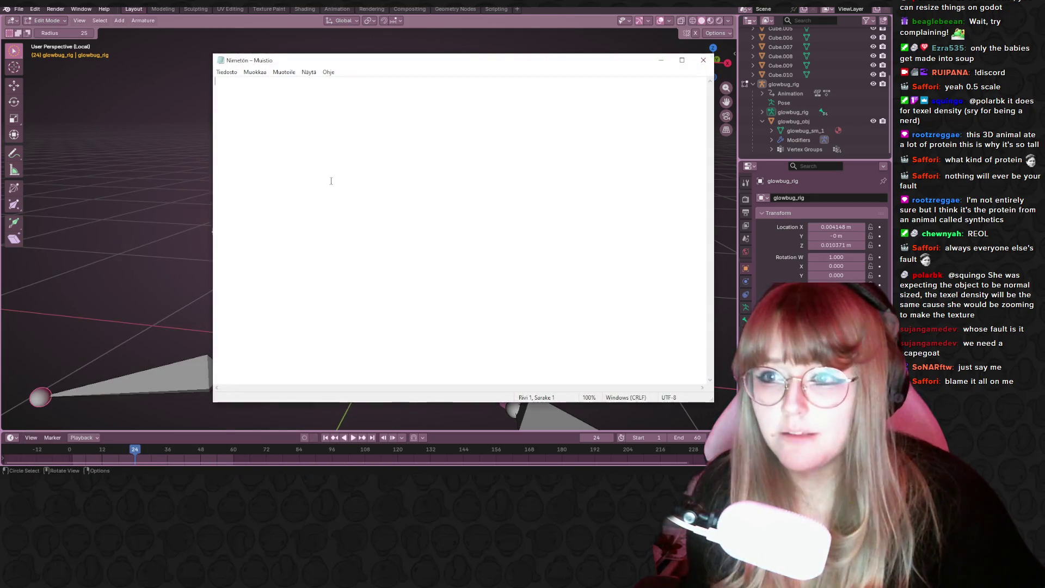
{"action": "type", "text": "Chatte"}
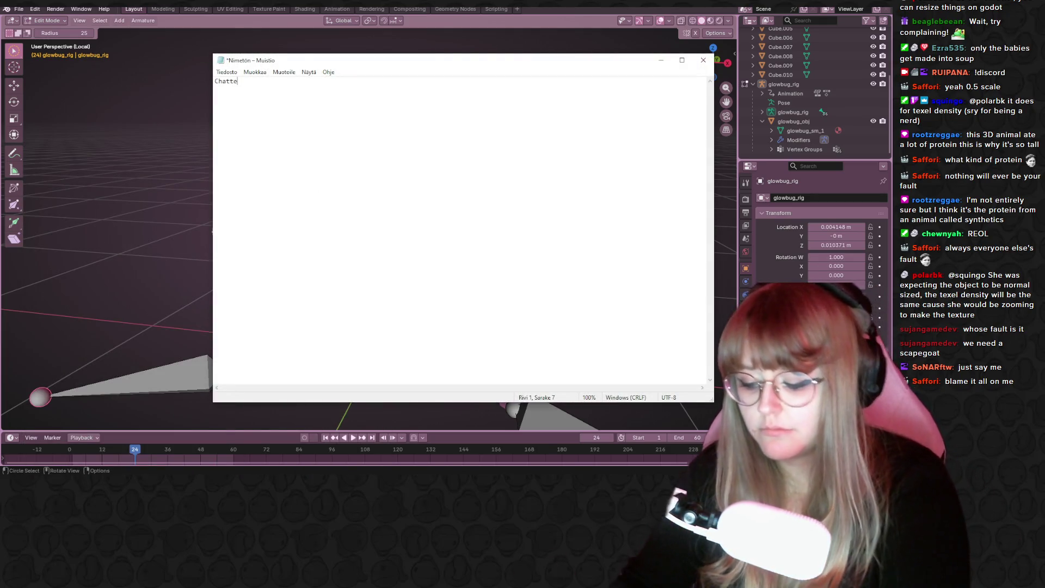
{"action": "type", "text": "r of the day"}
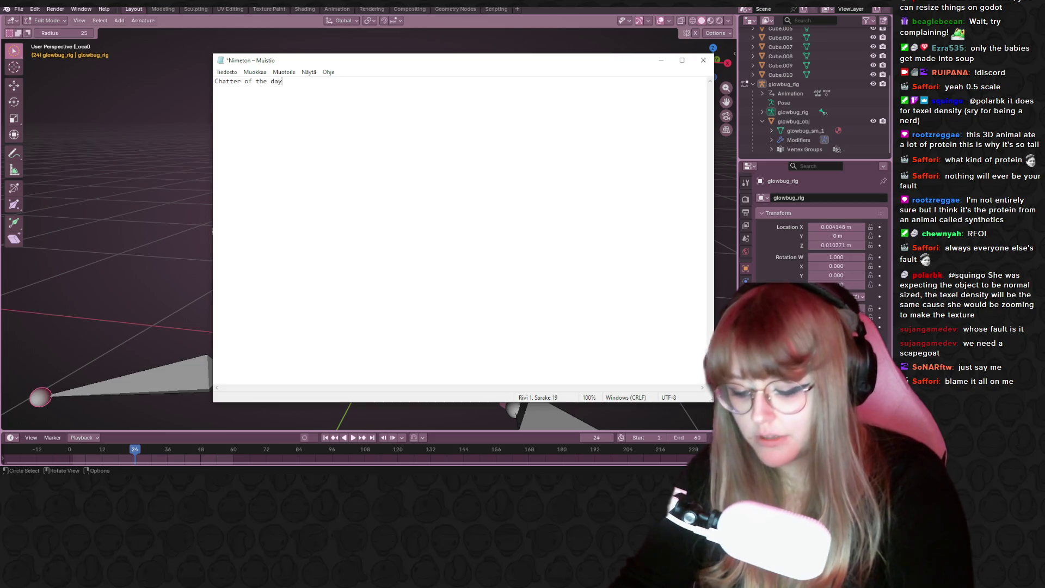
{"action": "key", "text": "Return"}
{"action": "type", "text": "Saffori"}
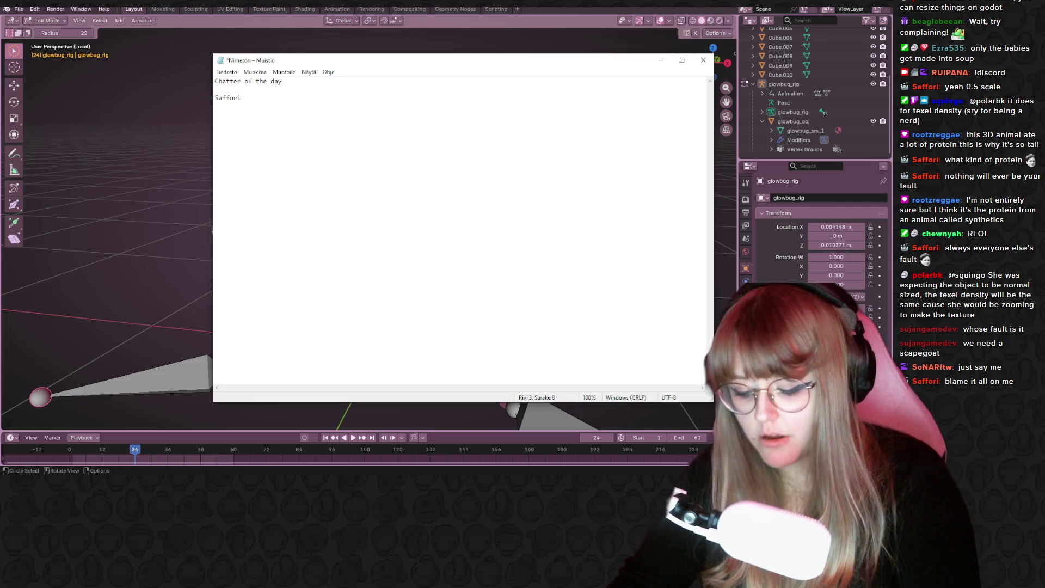
{"action": "type", "text": ". 18.2.2026"}
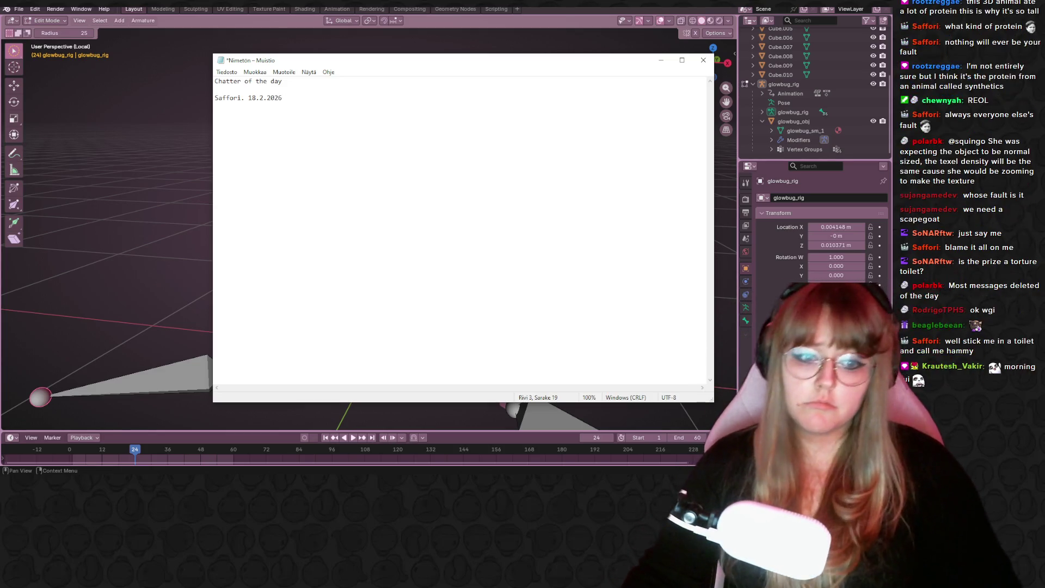
{"action": "key", "text": "alt+Tab"}
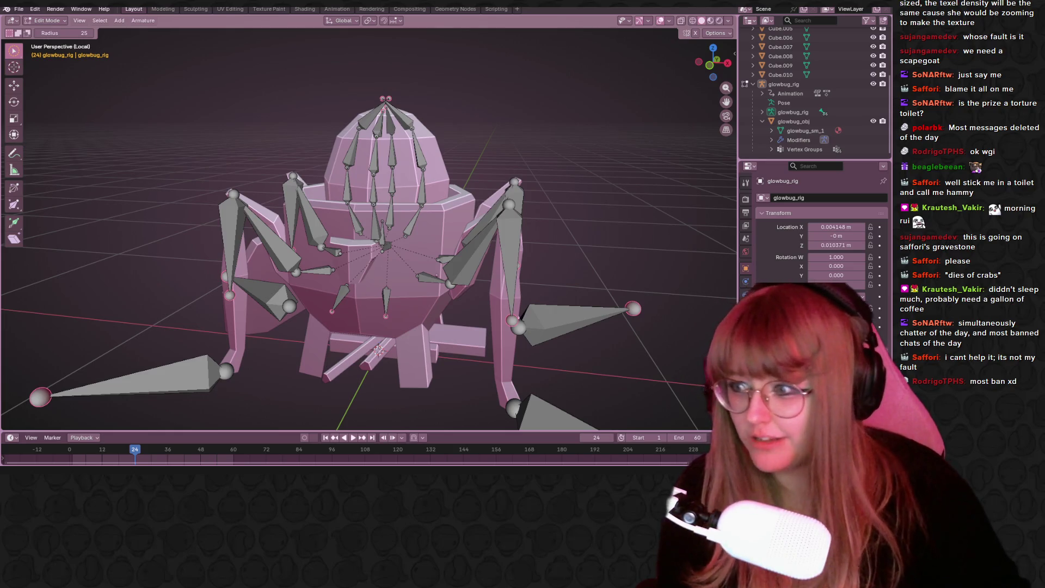
Look over the rig's leg bones, then hide the armature bones in the Outliner.
{"action": "scroll", "coordinate": [389, 250], "scroll_direction": "down", "scroll_amount": 4}
{"action": "mouse_move", "coordinate": [513, 209]}
{"action": "middle_mouse_down"}
{"action": "mouse_move", "coordinate": [573, 262]}
{"action": "mouse_move", "coordinate": [564, 232]}
{"action": "mouse_move", "coordinate": [618, 256]}
{"action": "mouse_move", "coordinate": [570, 207]}
{"action": "mouse_move", "coordinate": [594, 249]}
{"action": "mouse_move", "coordinate": [581, 276]}
{"action": "mouse_move", "coordinate": [464, 245]}
{"action": "mouse_move", "coordinate": [334, 261]}
{"action": "middle_mouse_up"}
{"action": "mouse_move", "coordinate": [455, 246]}
{"action": "middle_mouse_down"}
{"action": "mouse_move", "coordinate": [468, 312]}
{"action": "mouse_move", "coordinate": [419, 327]}
{"action": "mouse_move", "coordinate": [381, 321]}
{"action": "mouse_move", "coordinate": [385, 343]}
{"action": "mouse_move", "coordinate": [429, 296]}
{"action": "mouse_move", "coordinate": [421, 232]}
{"action": "mouse_move", "coordinate": [411, 250]}
{"action": "mouse_move", "coordinate": [504, 299]}
{"action": "mouse_move", "coordinate": [546, 247]}
{"action": "mouse_move", "coordinate": [711, 224]}
{"action": "mouse_move", "coordinate": [479, 284]}
{"action": "mouse_move", "coordinate": [408, 229]}
{"action": "mouse_move", "coordinate": [436, 287]}
{"action": "mouse_move", "coordinate": [420, 234]}
{"action": "middle_mouse_up"}
{"action": "left_click_drag", "start_coordinate": [385, 274], "coordinate": [384, 282]}
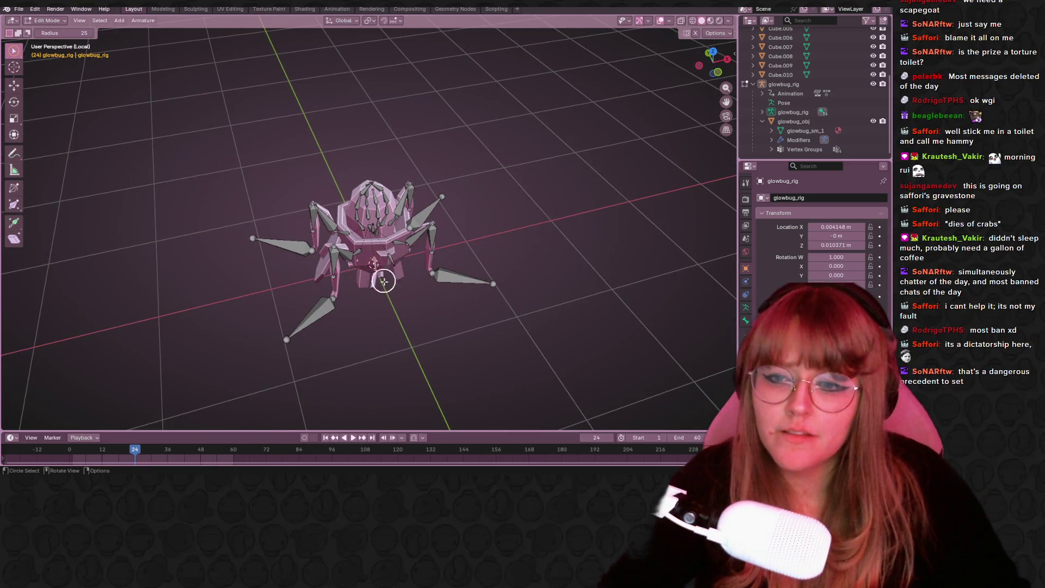
{"action": "left_click_drag", "start_coordinate": [14, 52], "coordinate": [60, 70]}
{"action": "middle_click_drag", "start_coordinate": [427, 368], "coordinate": [371, 288]}
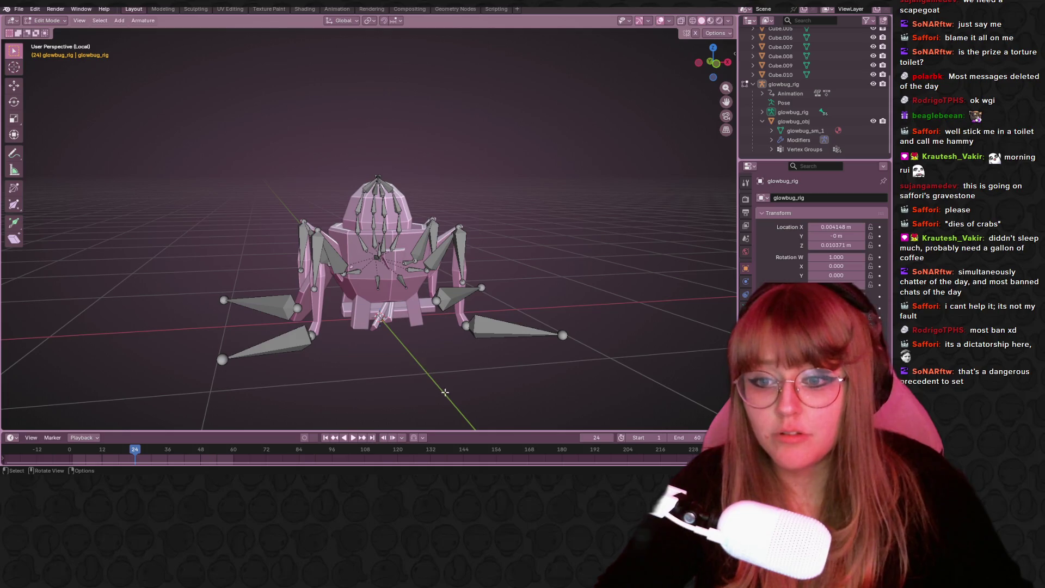
{"action": "mouse_move", "coordinate": [445, 392]}
{"action": "left_mouse_down"}
{"action": "mouse_move", "coordinate": [390, 308]}
{"action": "mouse_move", "coordinate": [487, 282]}
{"action": "left_mouse_up"}
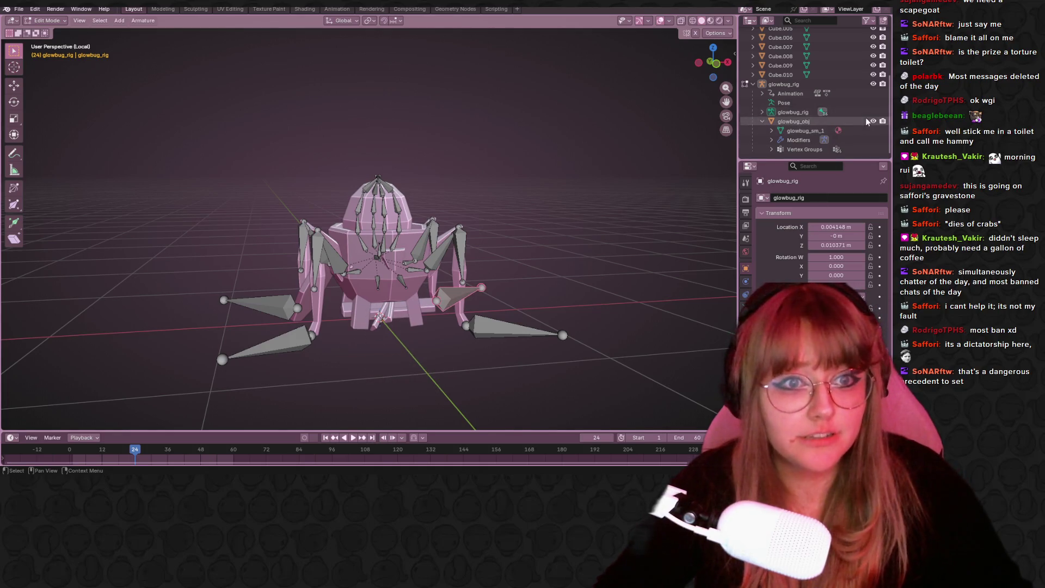
{"action": "left_click", "coordinate": [874, 84]}
Return to Object Mode and select only the left leg plate, Cube.001.
{"action": "middle_click_drag", "start_coordinate": [564, 329], "coordinate": [452, 379]}
{"action": "left_click_drag", "start_coordinate": [445, 367], "coordinate": [372, 311]}
{"action": "middle_click_drag", "start_coordinate": [372, 311], "coordinate": [418, 372]}
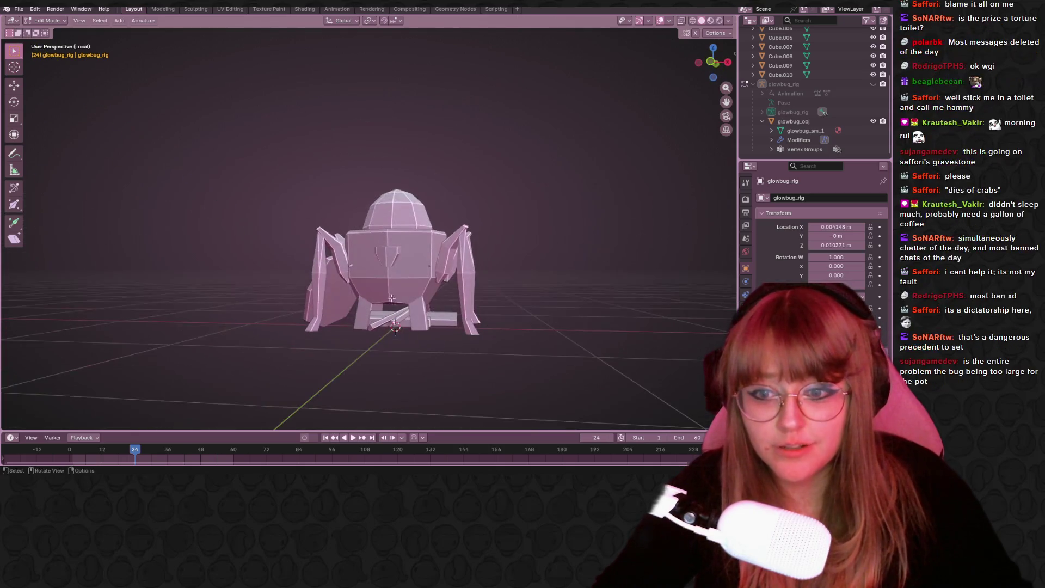
{"action": "left_click", "coordinate": [46, 20]}
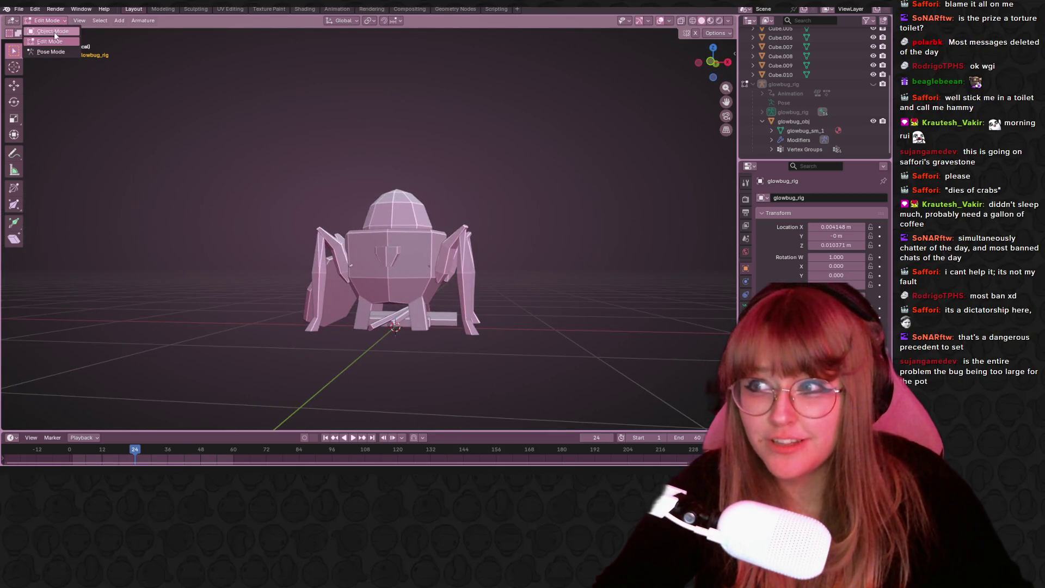
{"action": "left_click", "coordinate": [49, 33]}
{"action": "left_click", "coordinate": [381, 314]}
{"action": "left_click_drag", "start_coordinate": [370, 308], "coordinate": [422, 367]}
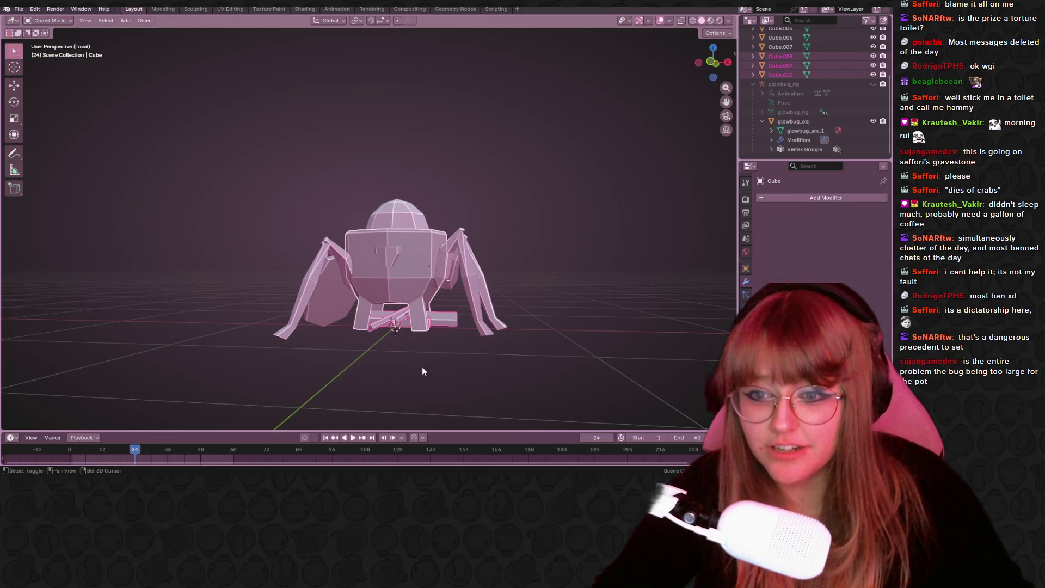
{"action": "left_click", "coordinate": [337, 310], "text": "shift"}
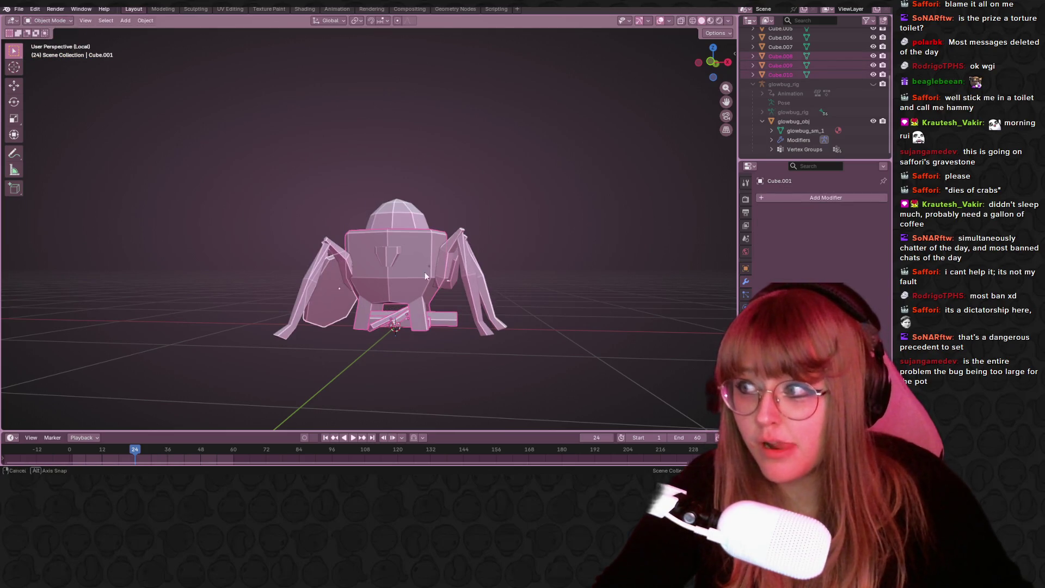
{"action": "mouse_move", "coordinate": [425, 276]}
{"action": "middle_mouse_down"}
{"action": "mouse_move", "coordinate": [560, 279]}
{"action": "mouse_move", "coordinate": [501, 309]}
{"action": "mouse_move", "coordinate": [427, 316]}
{"action": "middle_mouse_up"}
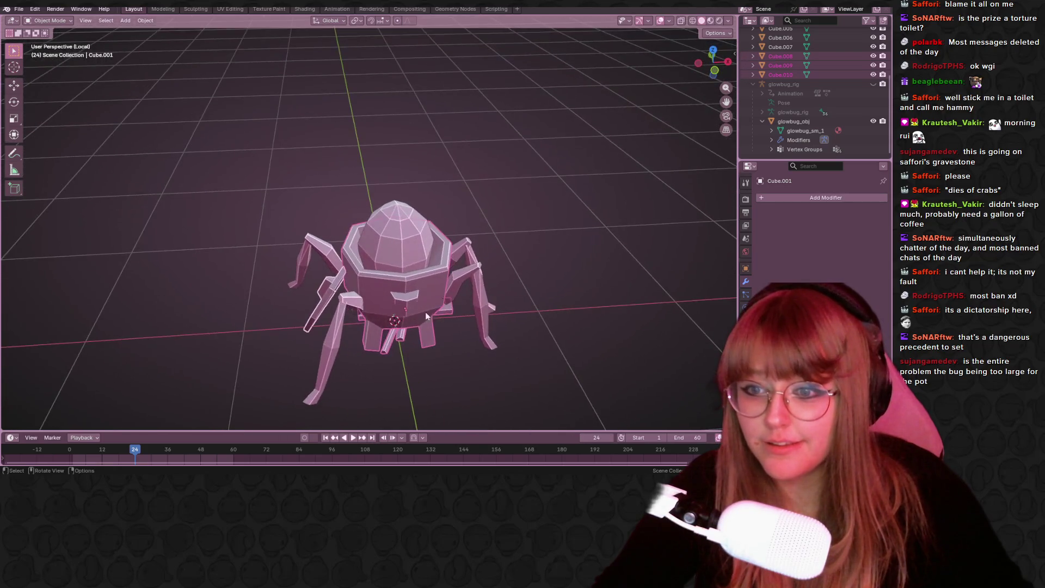
{"action": "left_click", "coordinate": [341, 290]}
{"action": "mouse_move", "coordinate": [341, 291]}
{"action": "middle_mouse_down"}
{"action": "mouse_move", "coordinate": [483, 306]}
{"action": "mouse_move", "coordinate": [502, 292]}
{"action": "middle_mouse_up"}
Enlarge the left leg plate and shift it up and outward in front view.
{"action": "key", "text": "s"}
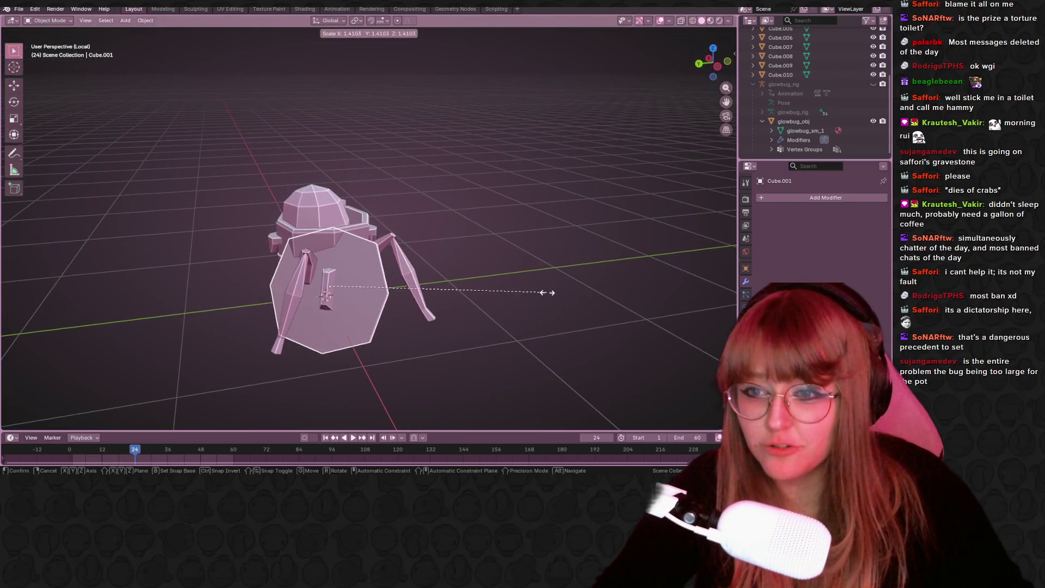
{"action": "left_click", "coordinate": [547, 293]}
{"action": "left_click", "coordinate": [727, 61]}
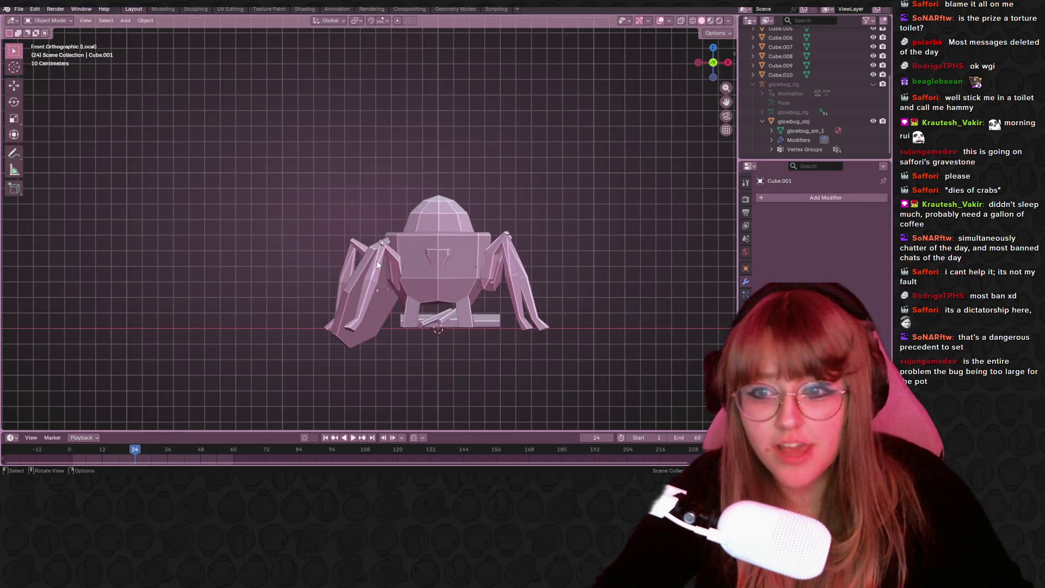
{"action": "key", "text": "g"}
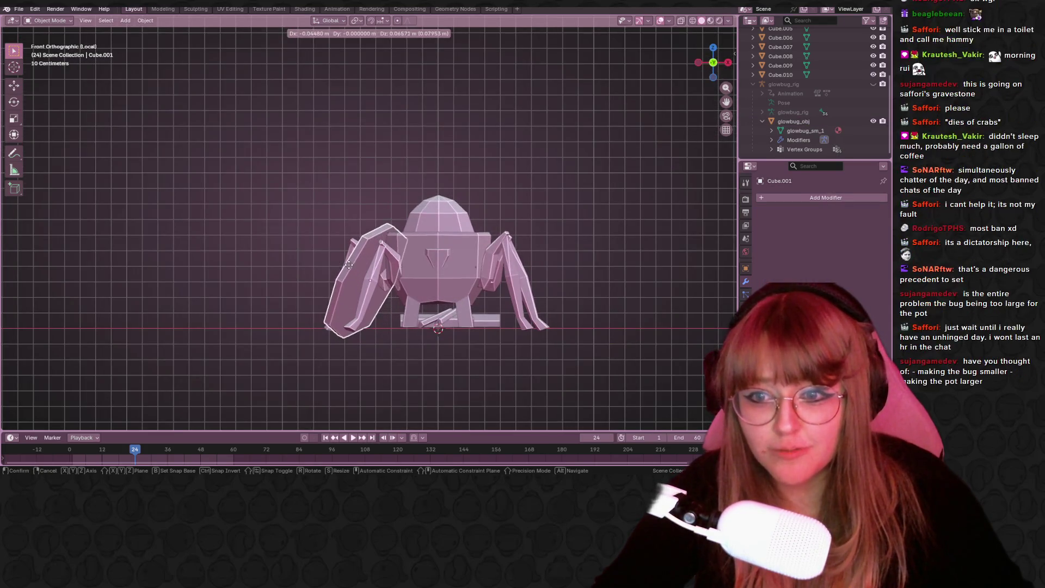
{"action": "left_click", "coordinate": [341, 265]}
{"action": "mouse_move", "coordinate": [342, 265]}
{"action": "middle_mouse_down"}
{"action": "mouse_move", "coordinate": [551, 238]}
{"action": "mouse_move", "coordinate": [623, 254]}
{"action": "mouse_move", "coordinate": [552, 227]}
{"action": "middle_mouse_up"}
{"action": "left_click", "coordinate": [543, 239]}
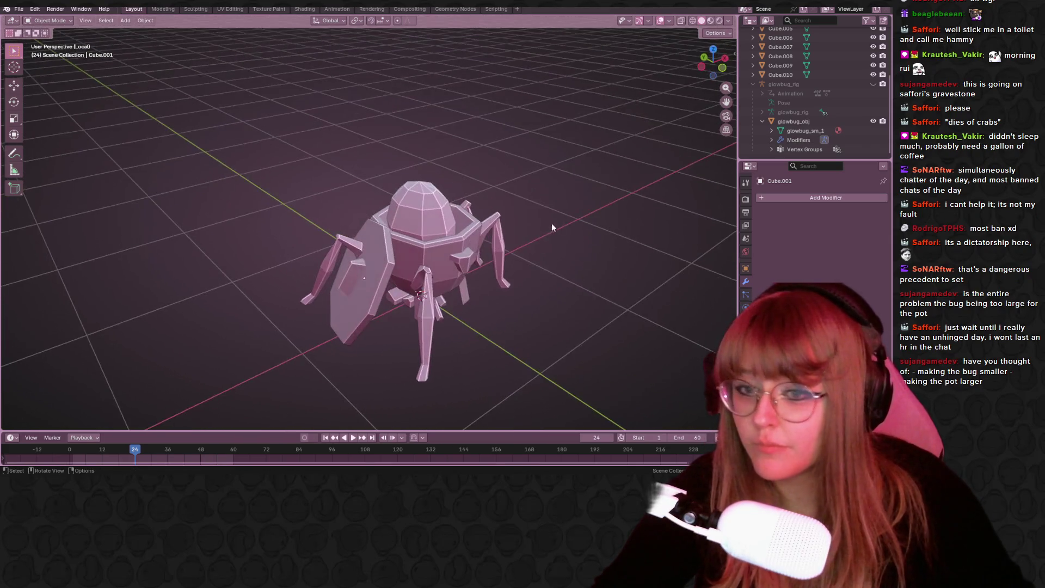
Select the Cube body and enlarge it slightly to 1.0614 in front view.
{"action": "left_click", "coordinate": [496, 231]}
{"action": "mouse_move", "coordinate": [494, 227]}
{"action": "middle_mouse_down", "text": "shift"}
{"action": "mouse_move", "coordinate": [505, 207]}
{"action": "mouse_move", "coordinate": [507, 236]}
{"action": "mouse_move", "coordinate": [480, 177]}
{"action": "middle_mouse_up", "text": "shift"}
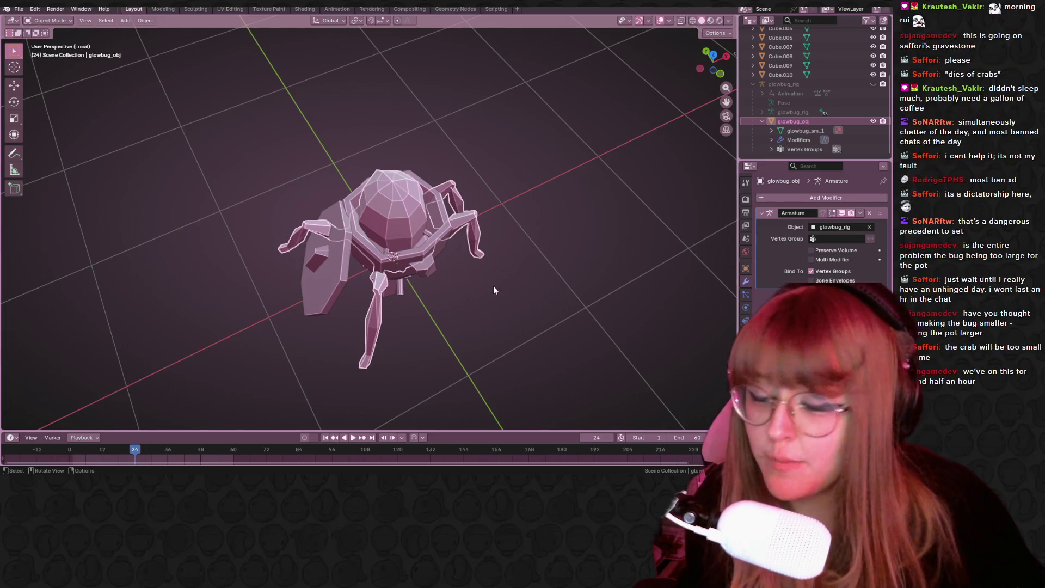
{"action": "middle_click_drag", "start_coordinate": [510, 403], "coordinate": [461, 283]}
{"action": "left_click", "coordinate": [426, 296]}
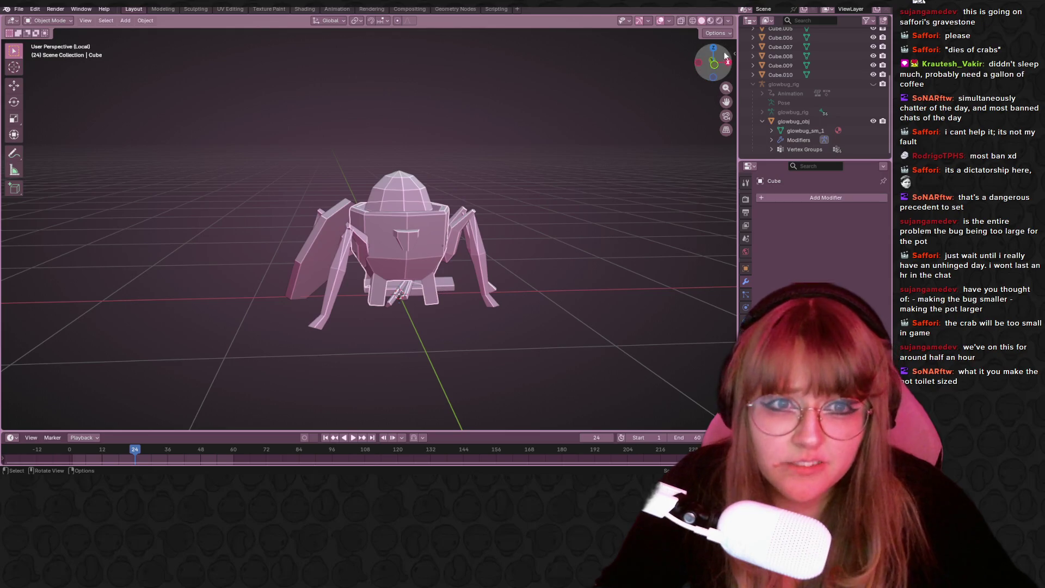
{"action": "left_click", "coordinate": [715, 65]}
{"action": "key", "text": "s"}
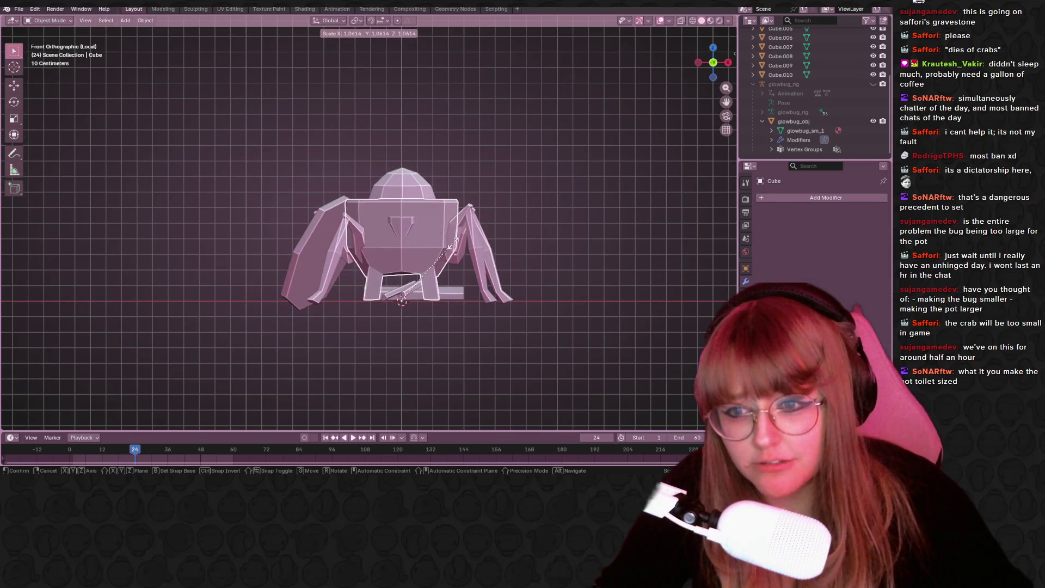
{"action": "left_click", "coordinate": [452, 245]}
{"action": "key", "text": "g"}
{"action": "key", "text": "Escape"}
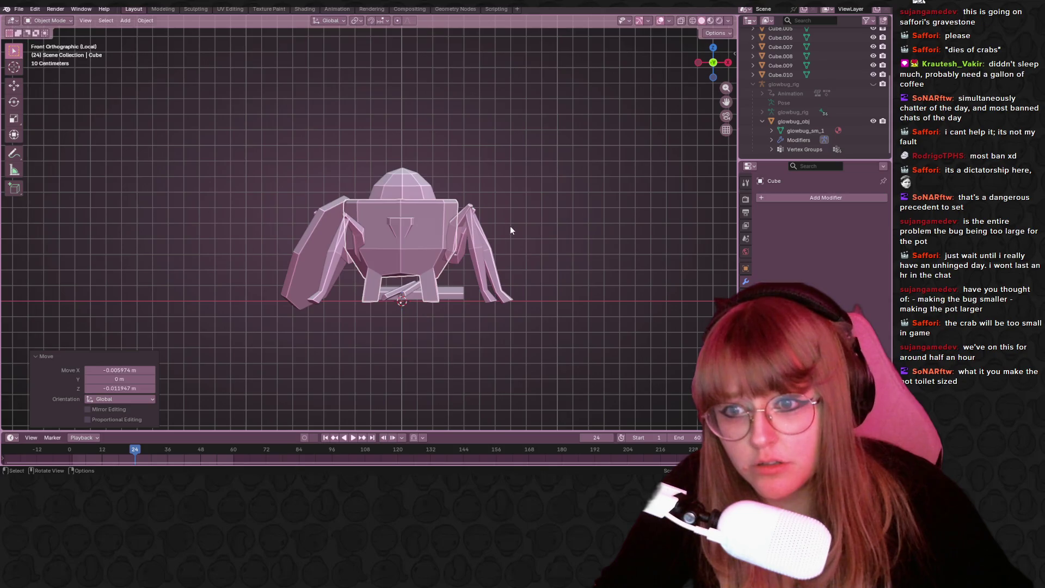
Select the glowbug body mesh, cancel a trial scale, and undo the accidental changes.
{"action": "key", "text": "ctrl+z"}
{"action": "left_click", "coordinate": [456, 250]}
{"action": "mouse_move", "coordinate": [455, 250]}
{"action": "middle_mouse_down"}
{"action": "mouse_move", "coordinate": [463, 305]}
{"action": "mouse_move", "coordinate": [489, 283]}
{"action": "mouse_move", "coordinate": [523, 204]}
{"action": "mouse_move", "coordinate": [522, 125]}
{"action": "middle_mouse_up"}
{"action": "key", "text": "s"}
{"action": "key", "text": "Escape"}
{"action": "key", "text": "ctrl+z"}
{"action": "key", "text": "ctrl+z"}
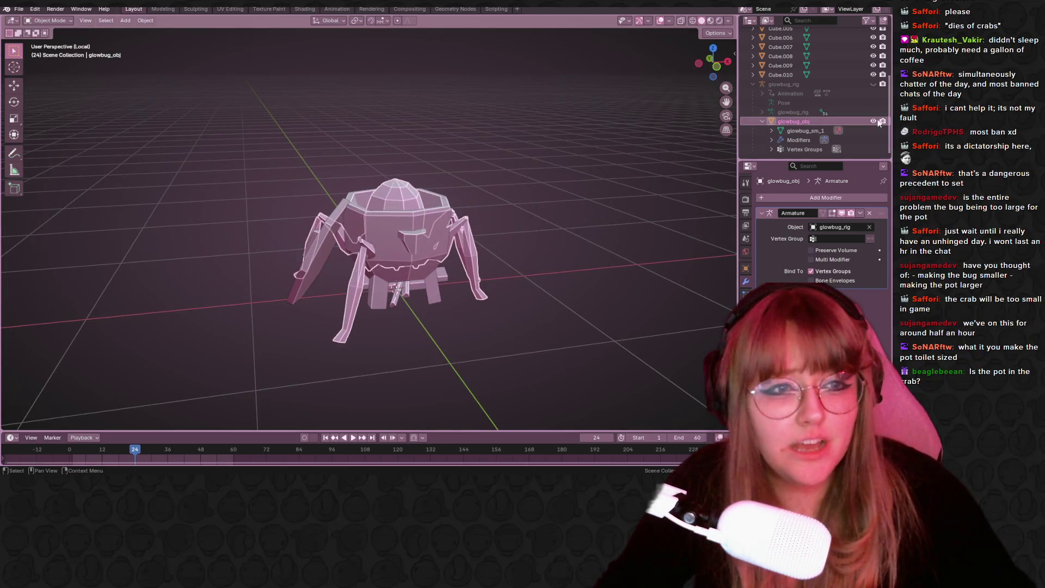
{"action": "key", "text": "ctrl+z"}
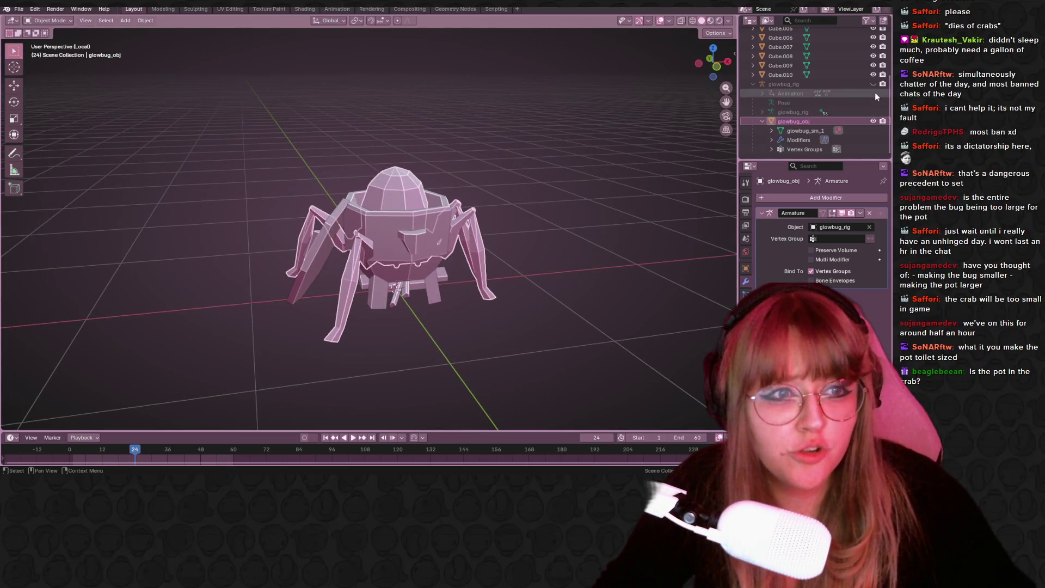
Show the rig's orb bones again, shrink the bug to 0.927 and reposition it.
{"action": "left_click", "coordinate": [873, 84]}
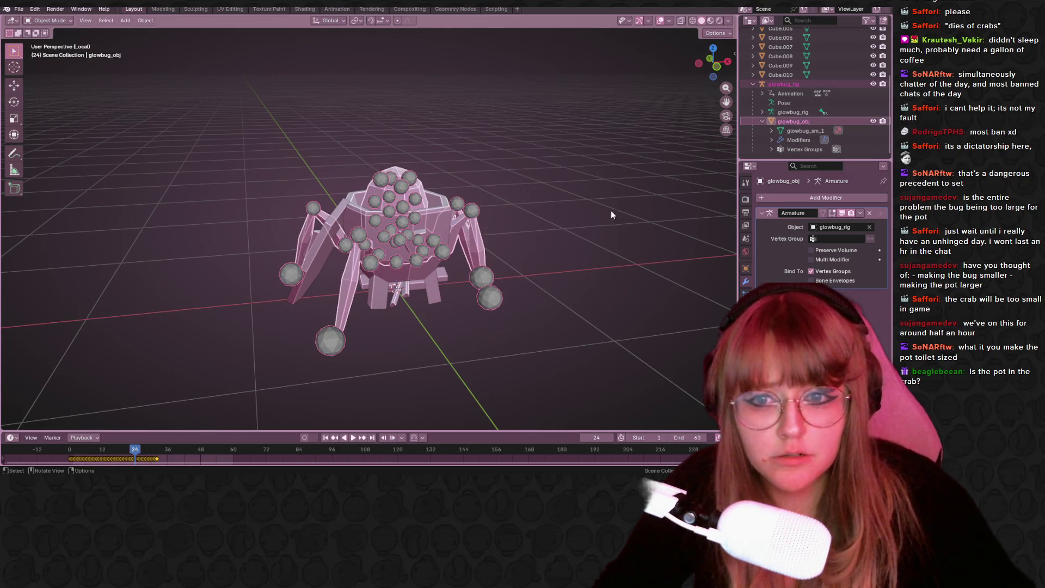
{"action": "left_click", "coordinate": [716, 69]}
{"action": "key", "text": "s"}
{"action": "left_click", "coordinate": [616, 173]}
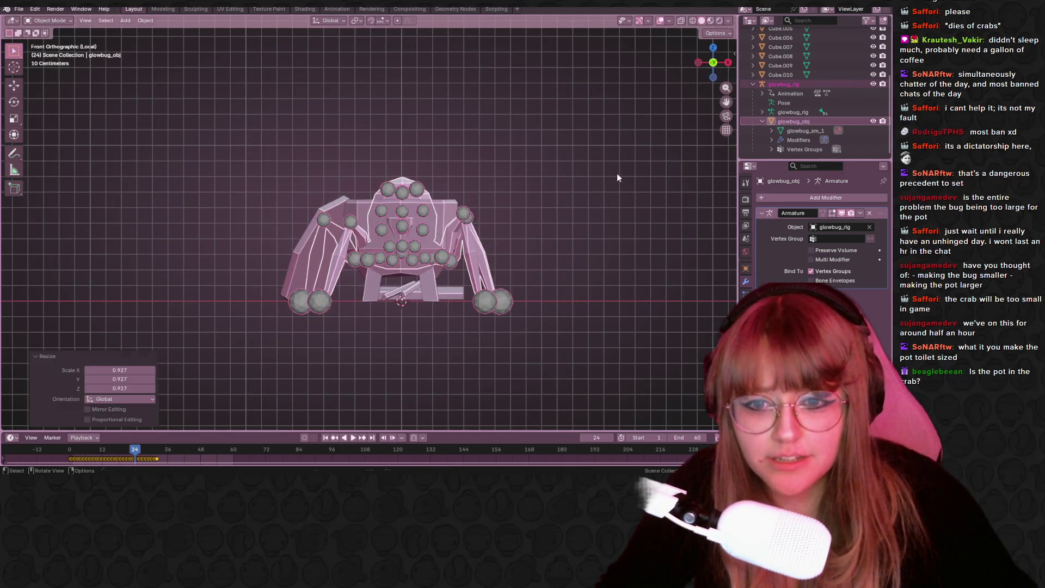
{"action": "key", "text": "g"}
{"action": "left_click", "coordinate": [625, 145]}
Inspect the pot and bug from several angles, then select glowbug_rig for Pose Mode.
{"action": "mouse_move", "coordinate": [625, 146]}
{"action": "middle_mouse_down"}
{"action": "mouse_move", "coordinate": [643, 239]}
{"action": "mouse_move", "coordinate": [630, 237]}
{"action": "mouse_move", "coordinate": [659, 234]}
{"action": "mouse_move", "coordinate": [594, 155]}
{"action": "mouse_move", "coordinate": [671, 214]}
{"action": "mouse_move", "coordinate": [644, 260]}
{"action": "mouse_move", "coordinate": [635, 217]}
{"action": "mouse_move", "coordinate": [706, 280]}
{"action": "mouse_move", "coordinate": [732, 236]}
{"action": "middle_mouse_up"}
{"action": "mouse_move", "coordinate": [537, 293]}
{"action": "middle_mouse_down"}
{"action": "mouse_move", "coordinate": [583, 291]}
{"action": "mouse_move", "coordinate": [726, 180]}
{"action": "mouse_move", "coordinate": [55, 273]}
{"action": "mouse_move", "coordinate": [33, 308]}
{"action": "mouse_move", "coordinate": [5, 266]}
{"action": "middle_mouse_up"}
{"action": "mouse_move", "coordinate": [656, 289]}
{"action": "middle_mouse_down"}
{"action": "mouse_move", "coordinate": [494, 312]}
{"action": "mouse_move", "coordinate": [488, 243]}
{"action": "mouse_move", "coordinate": [520, 257]}
{"action": "middle_mouse_up"}
{"action": "left_click", "coordinate": [652, 227]}
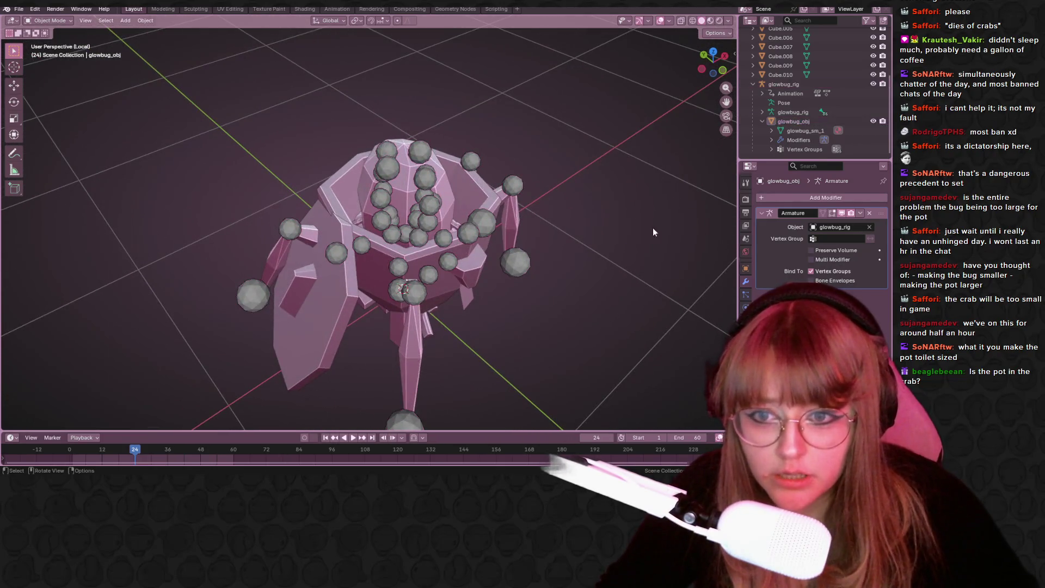
{"action": "mouse_move", "coordinate": [652, 227]}
{"action": "middle_mouse_down"}
{"action": "mouse_move", "coordinate": [637, 348]}
{"action": "mouse_move", "coordinate": [605, 386]}
{"action": "mouse_move", "coordinate": [548, 279]}
{"action": "mouse_move", "coordinate": [446, 331]}
{"action": "mouse_move", "coordinate": [320, 209]}
{"action": "mouse_move", "coordinate": [557, 222]}
{"action": "mouse_move", "coordinate": [556, 297]}
{"action": "mouse_move", "coordinate": [420, 129]}
{"action": "middle_mouse_up"}
{"action": "left_click", "coordinate": [320, 209]}
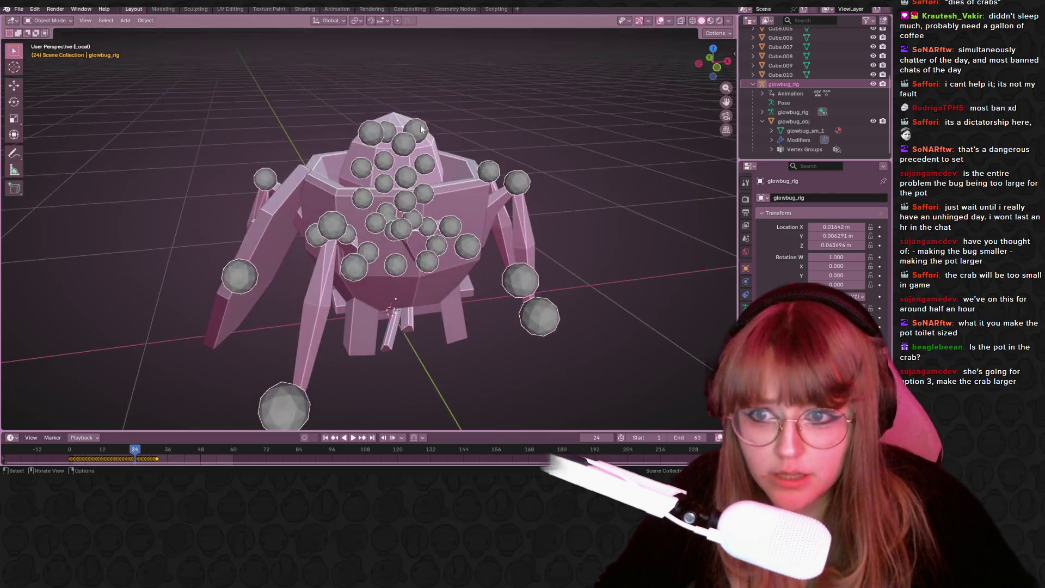
{"action": "left_click", "coordinate": [49, 20]}
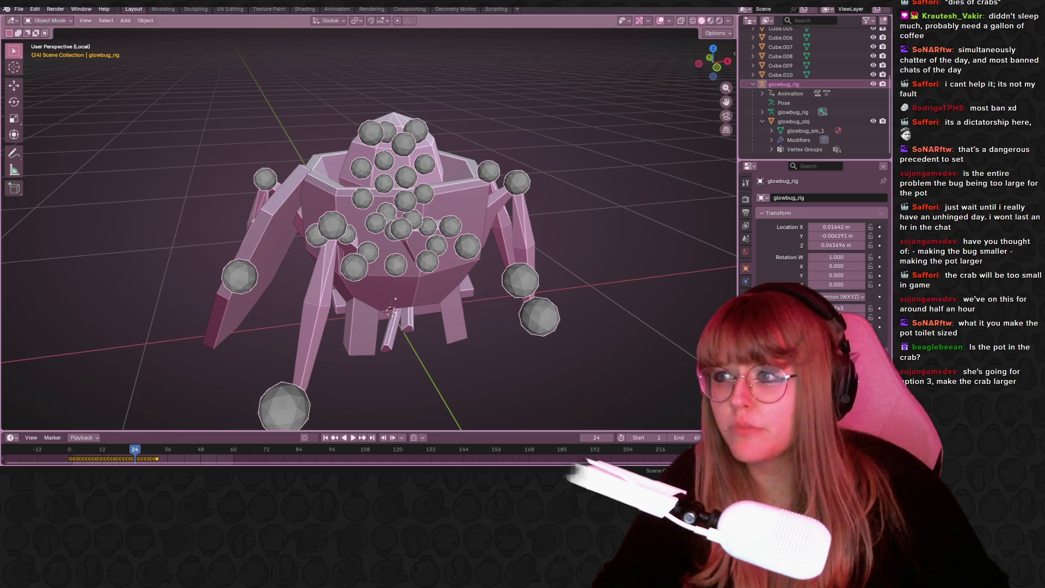
{"action": "left_click", "coordinate": [60, 52]}
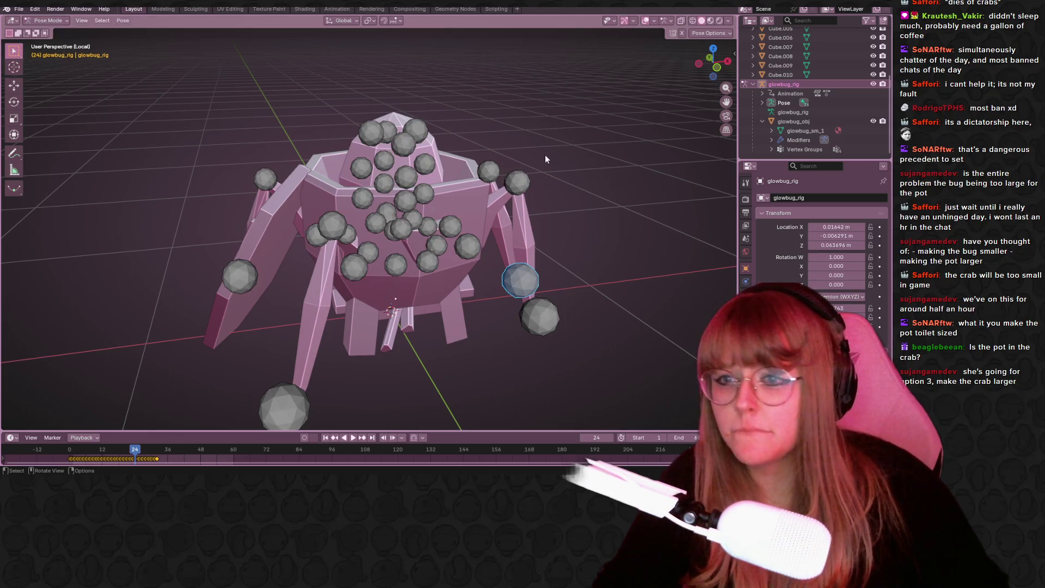
{"action": "left_click", "coordinate": [526, 179]}
{"action": "left_click", "coordinate": [720, 70]}
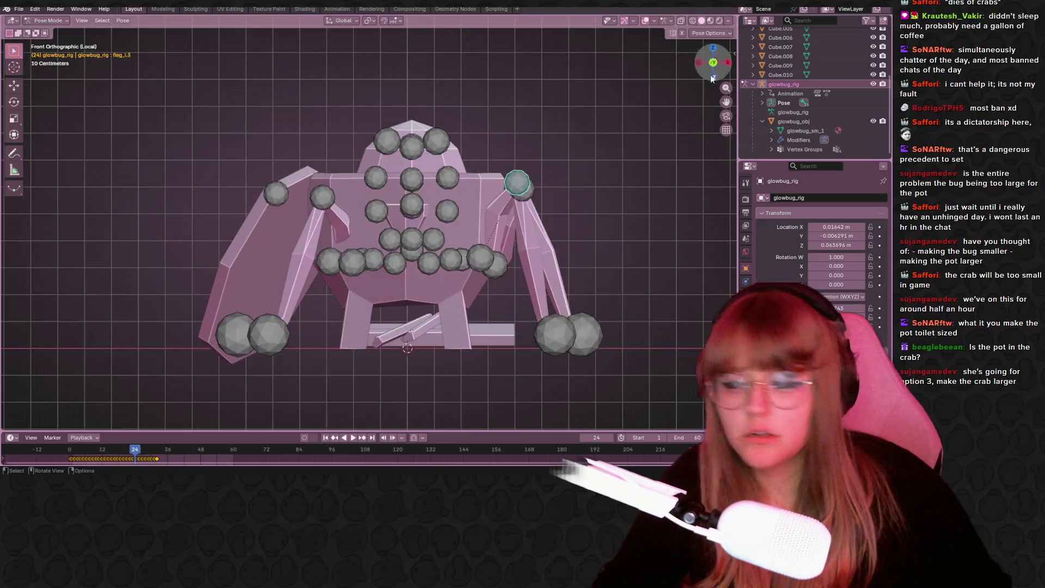
{"action": "middle_click_drag", "start_coordinate": [573, 138], "coordinate": [555, 151], "text": "shift"}
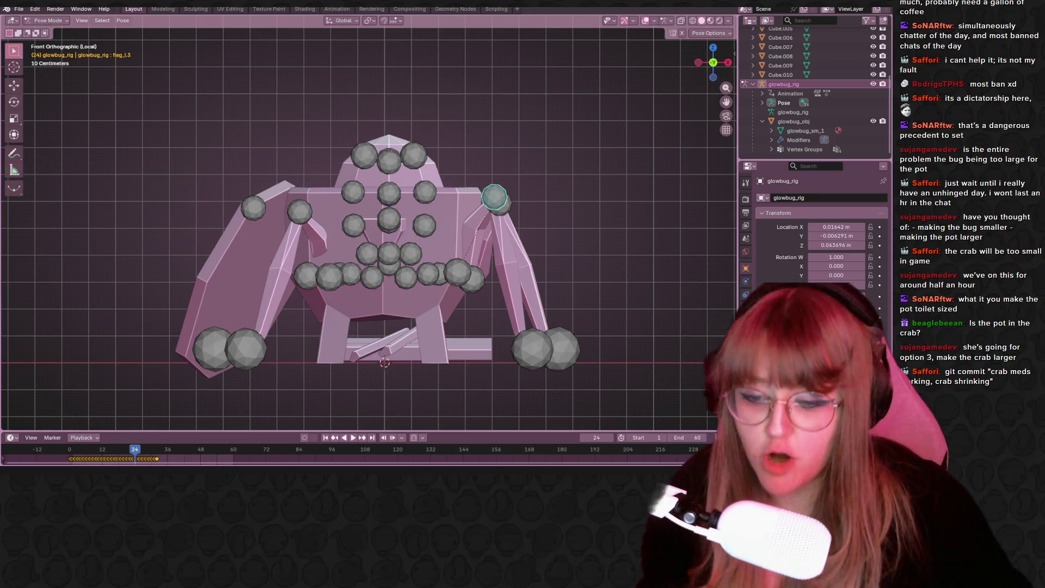
{"action": "mouse_move", "coordinate": [389, 433]}
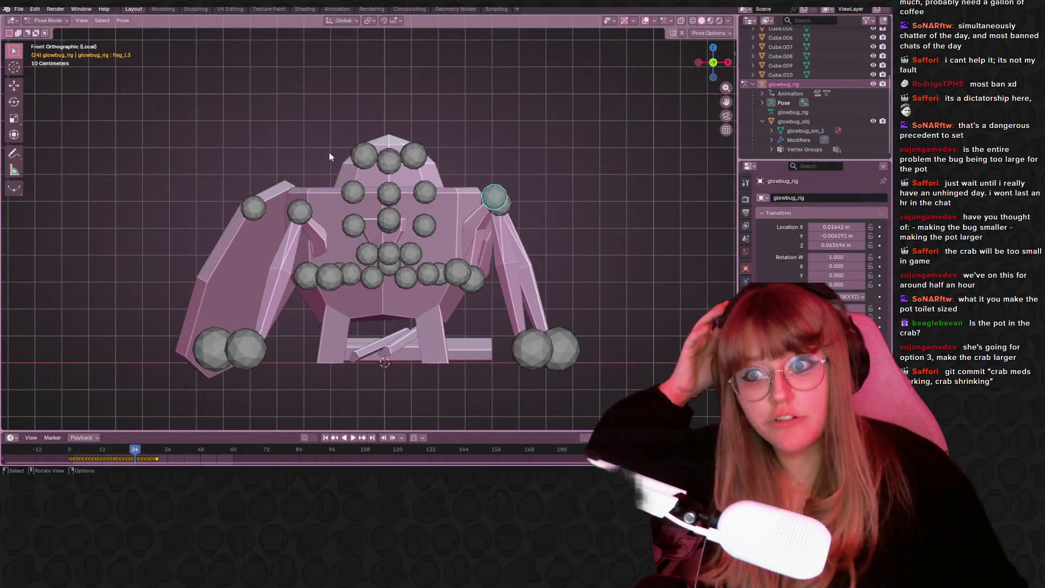
Add a 'Bandge of Honor' line with a chatter's username to the notes, then minimize Notepad.
{"action": "key", "text": "alt+Tab"}
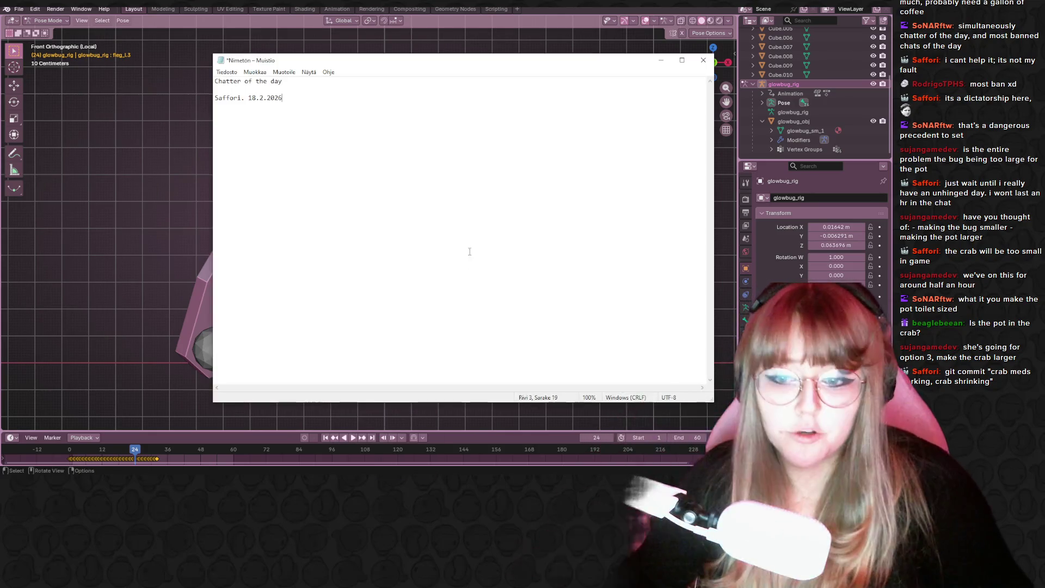
{"action": "key", "text": "Return"}
{"action": "key", "text": "Return"}
{"action": "key", "text": "Return"}
{"action": "type", "text": "C"}
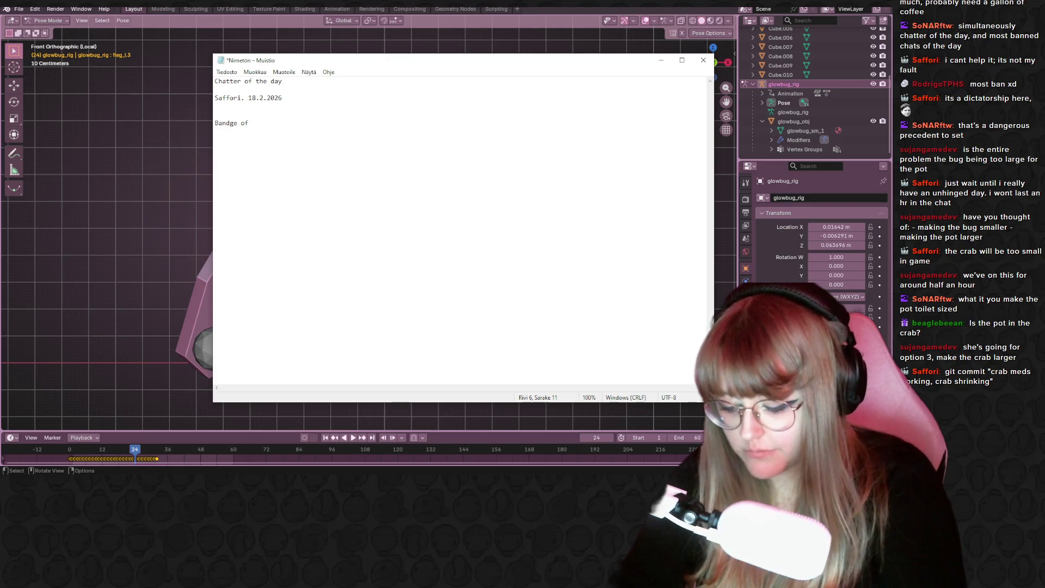
{"action": "type", "text": "n"}
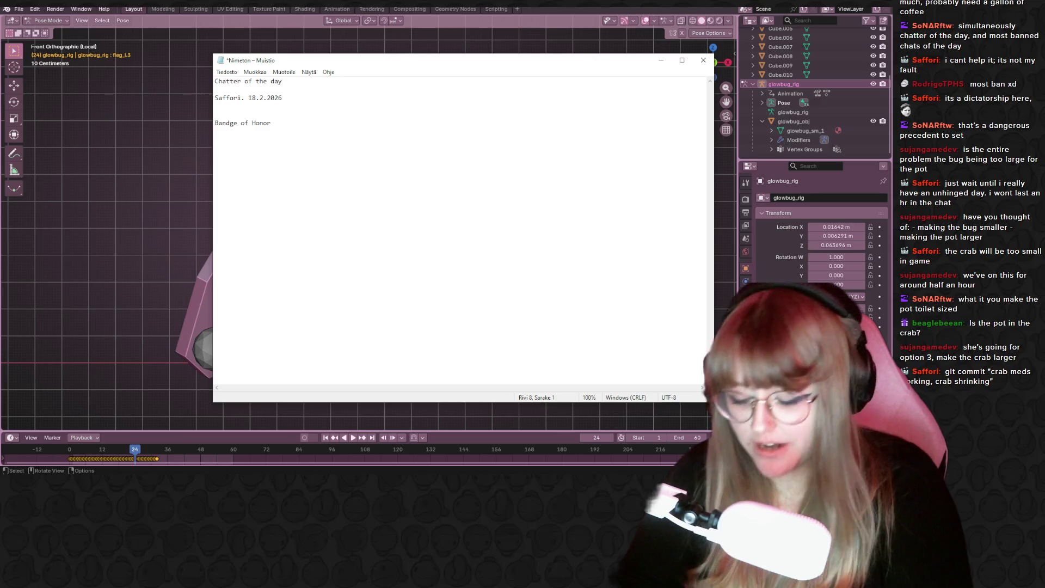
{"action": "type", "text": "b9dreamer"}
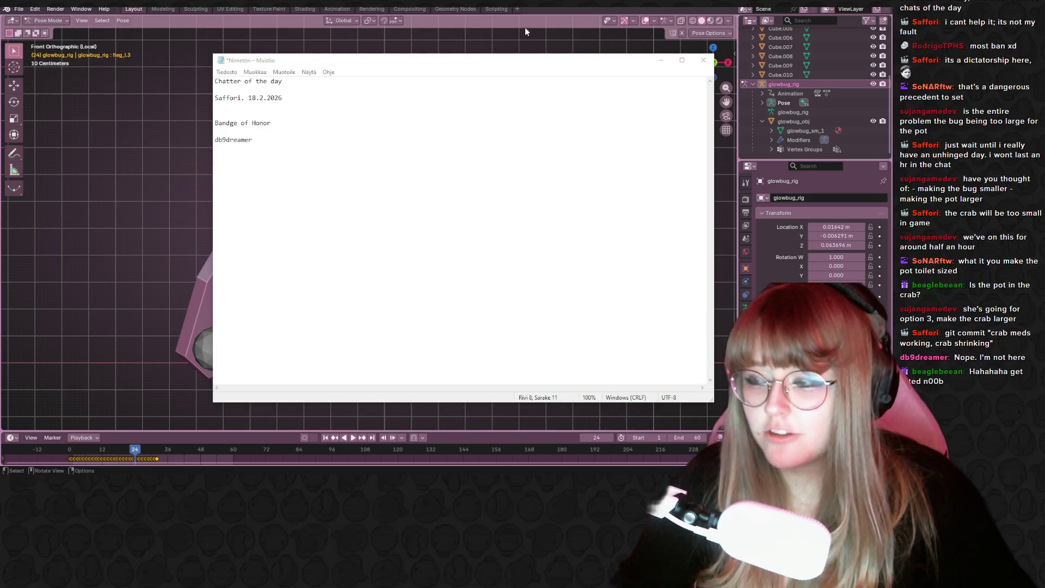
{"action": "left_click", "coordinate": [662, 59]}
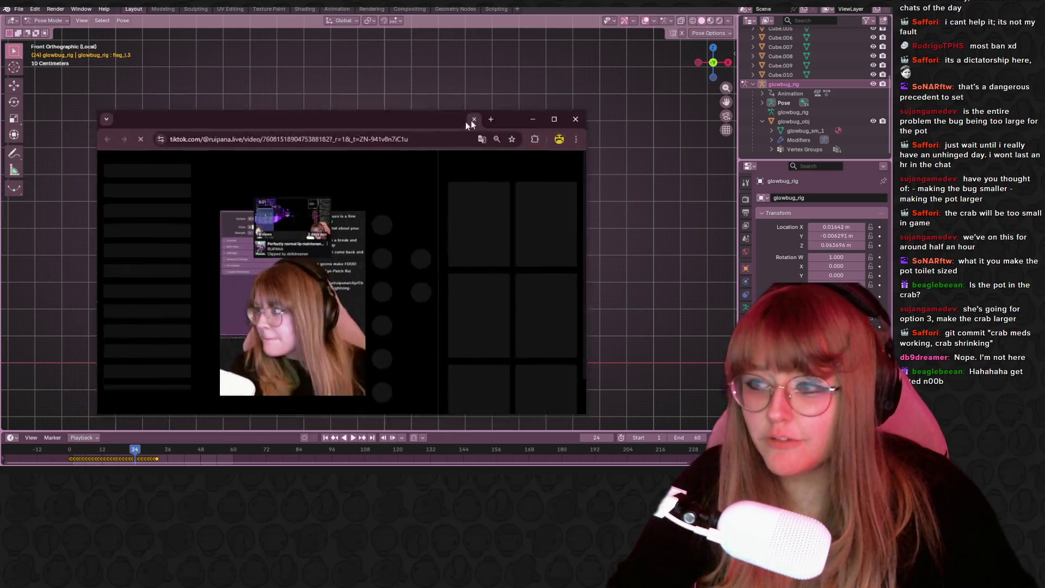
{"action": "left_click_drag", "start_coordinate": [471, 120], "coordinate": [585, 48]}
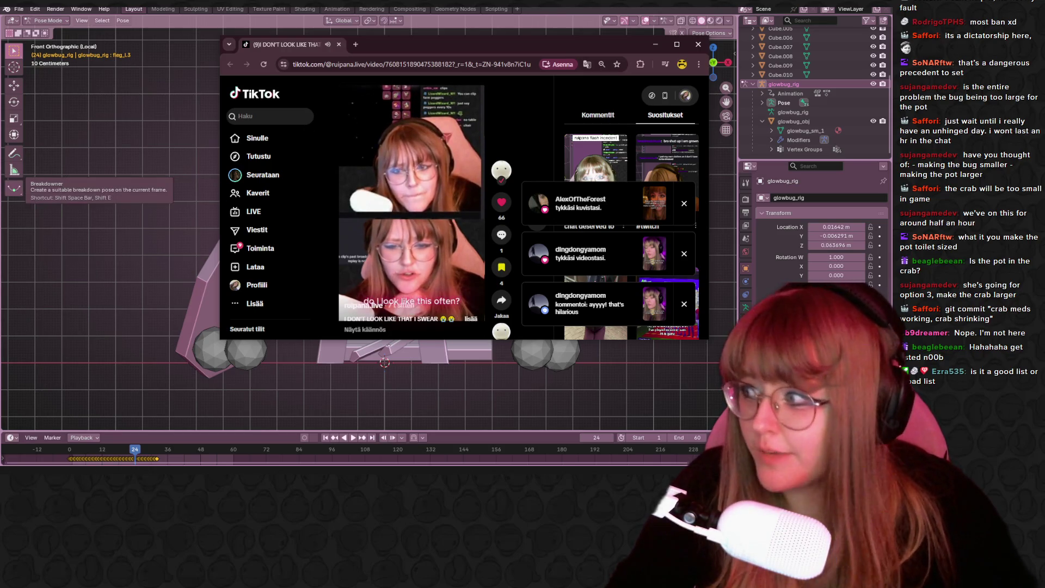
{"action": "left_click", "coordinate": [14, 188]}
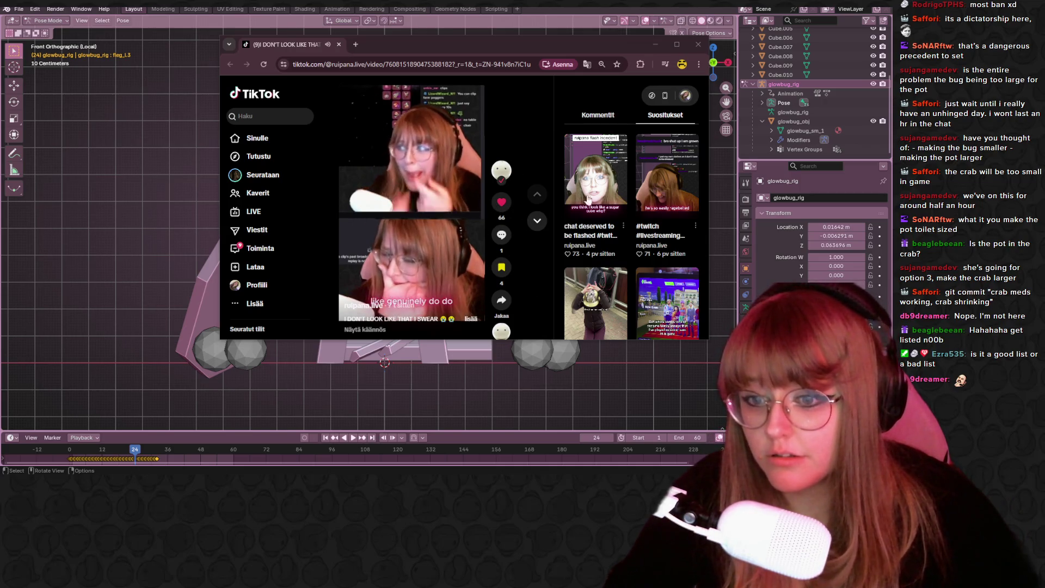
{"action": "left_click", "coordinate": [690, 38]}
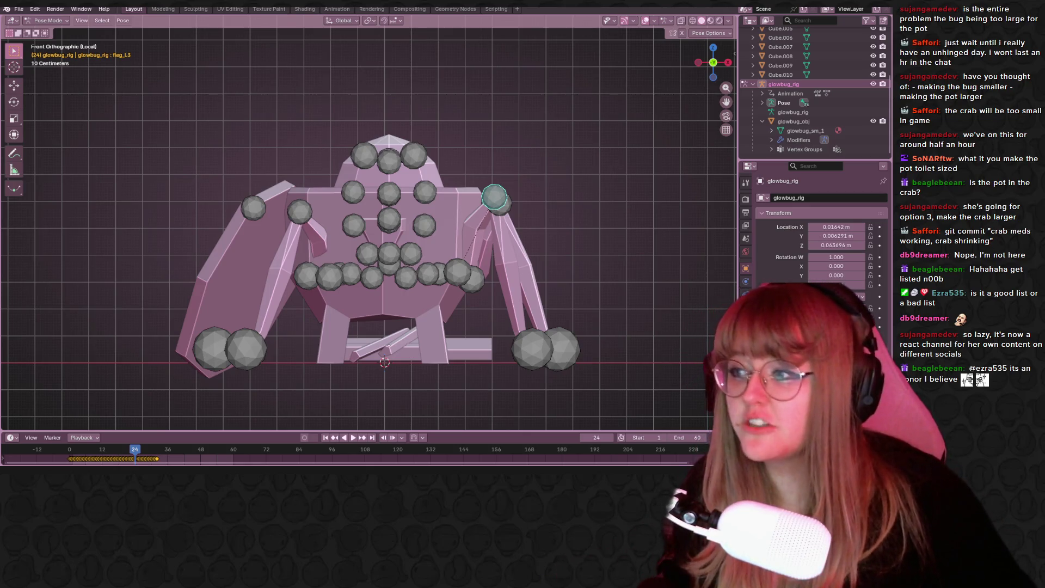
{"action": "mouse_move", "coordinate": [3, 218]}
{"action": "left_mouse_down"}
{"action": "mouse_move", "coordinate": [614, 122]}
{"action": "mouse_move", "coordinate": [586, 81]}
{"action": "left_mouse_up"}
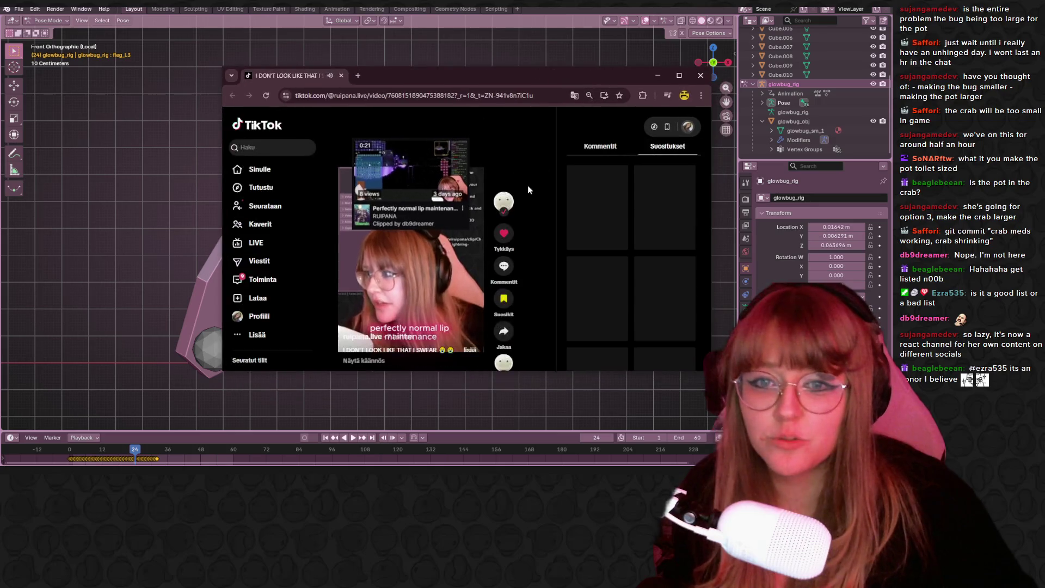
{"action": "left_click", "coordinate": [505, 196]}
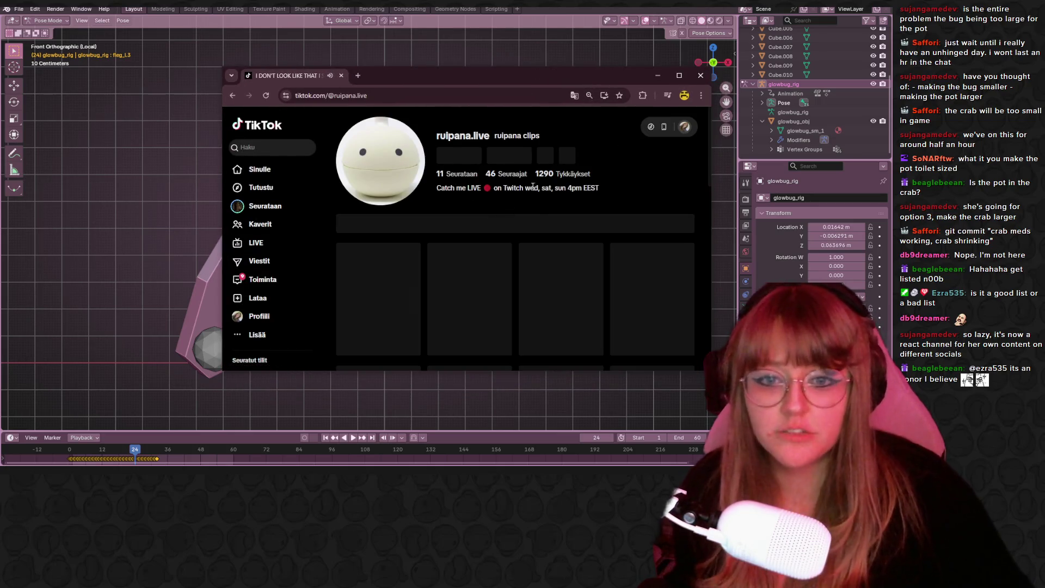
{"action": "scroll", "coordinate": [523, 222], "scroll_direction": "down", "scroll_amount": 1}
{"action": "scroll", "coordinate": [525, 226], "scroll_direction": "down", "scroll_amount": 10}
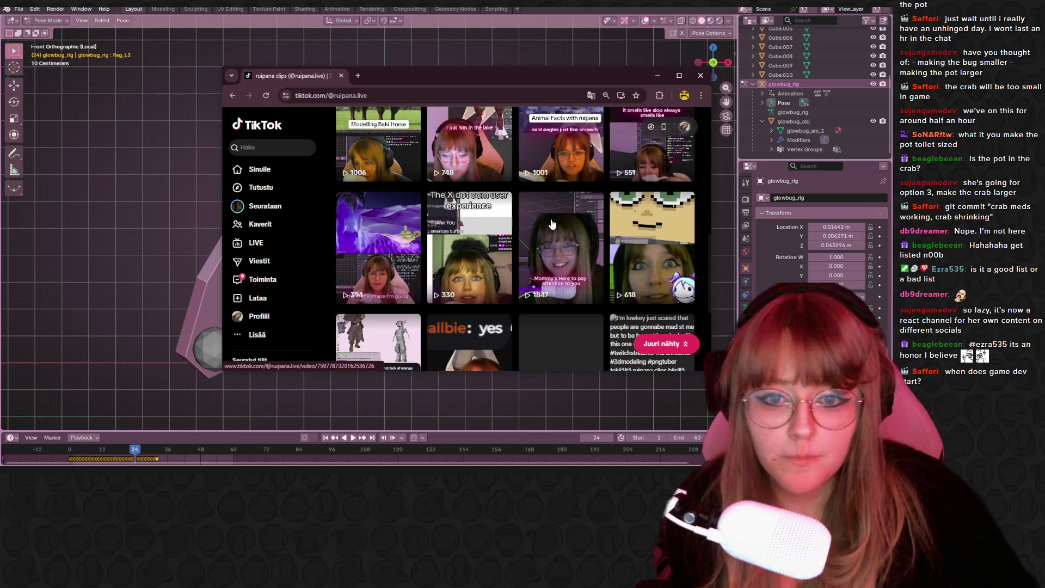
{"action": "left_click", "coordinate": [549, 226]}
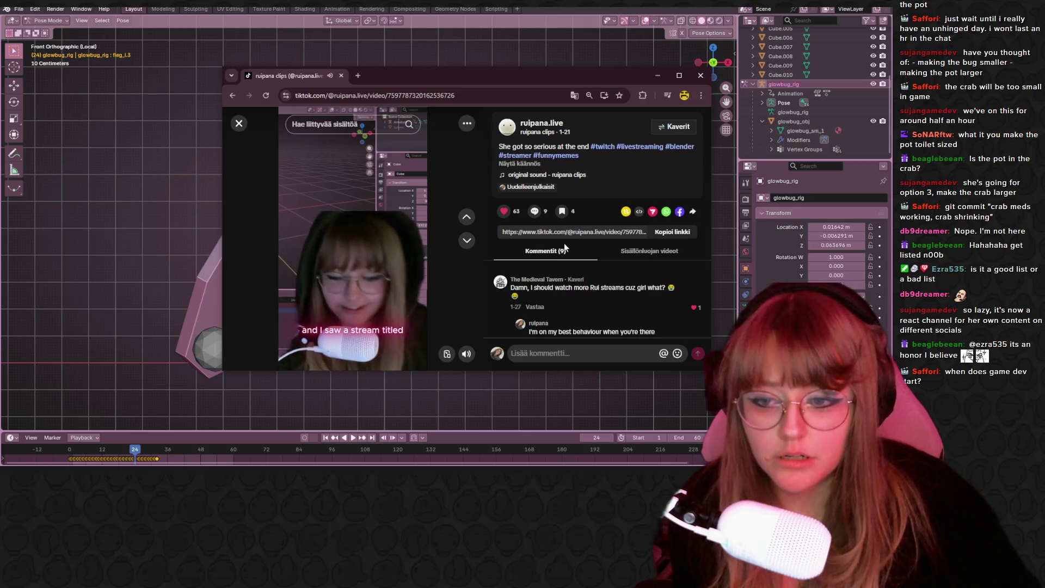
{"action": "mouse_move", "coordinate": [467, 123]}
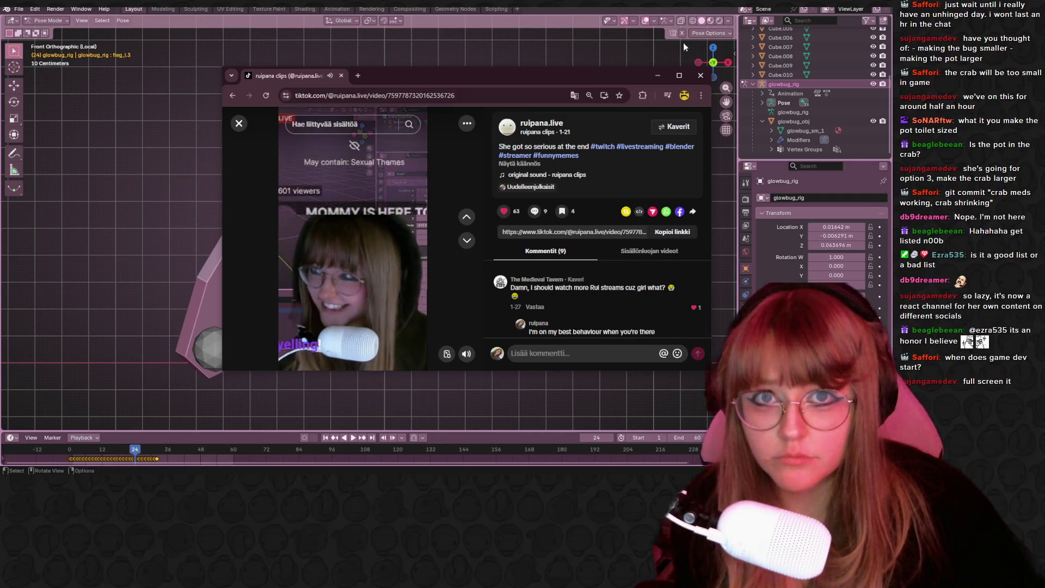
{"action": "left_click", "coordinate": [700, 76]}
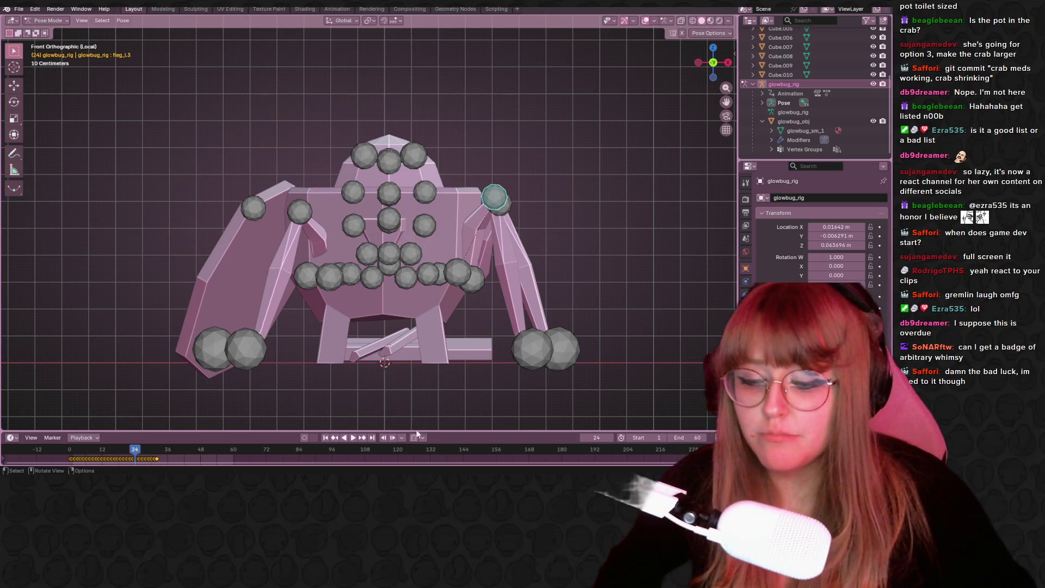
After the chatter's username, add the date and 'for making a epic clip', then hide Notepad.
{"action": "key", "text": "alt+Tab"}
{"action": "key", "text": "shift+Up"}
{"action": "key", "text": "shift+Up"}
{"action": "key", "text": "shift+Up"}
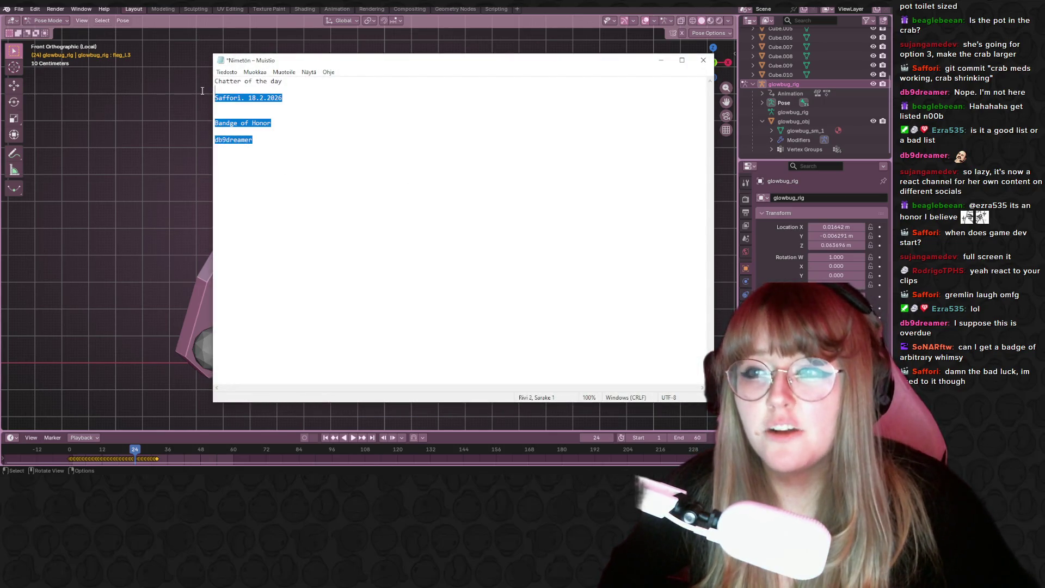
{"action": "key", "text": "shift+Up"}
{"action": "key", "text": "shift+Up"}
{"action": "left_click", "coordinate": [264, 135]}
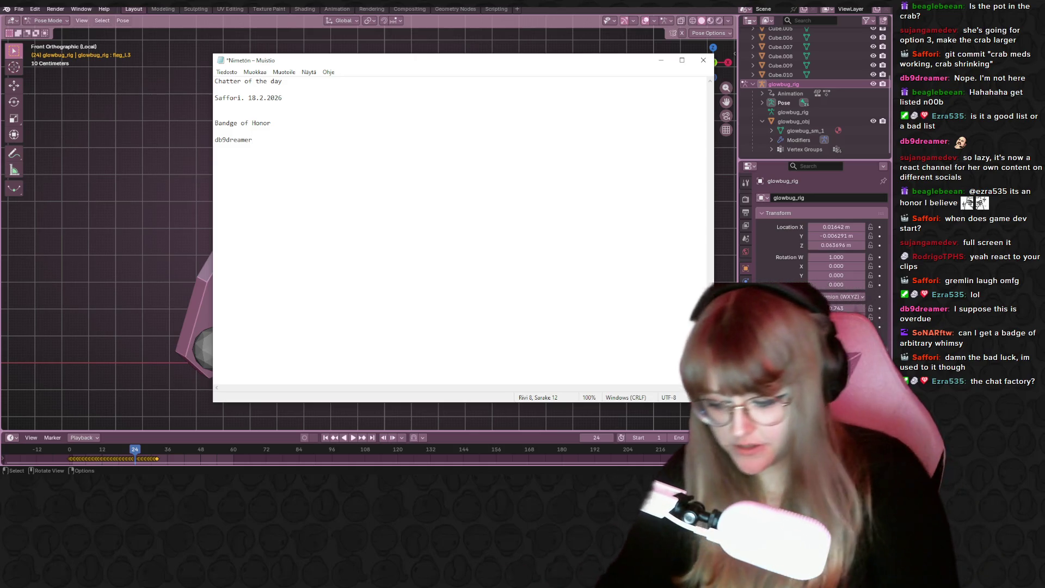
{"action": "type", "text": "18.2.206 for"}
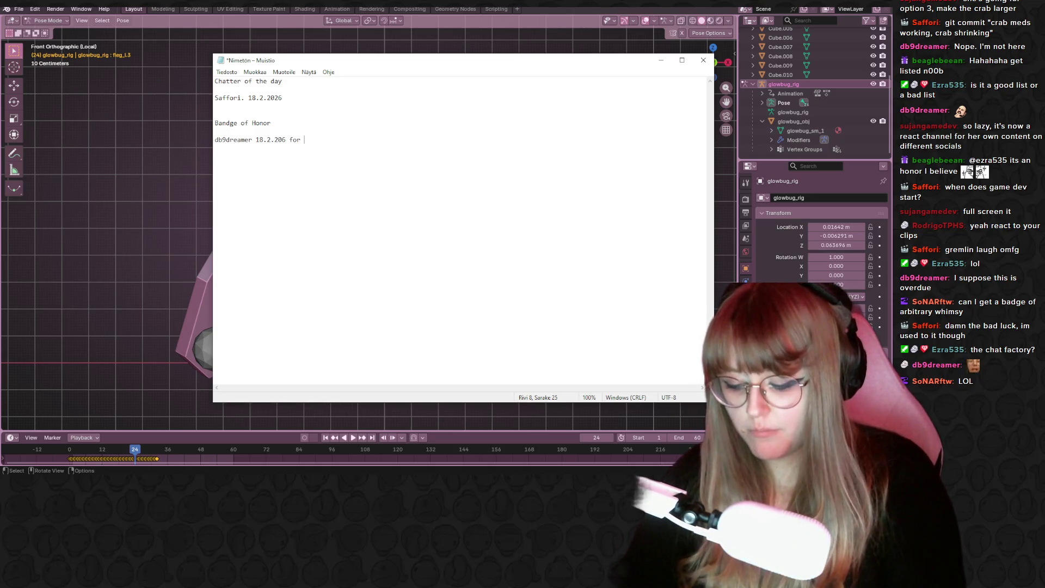
{"action": "type", "text": "king a epic clip"}
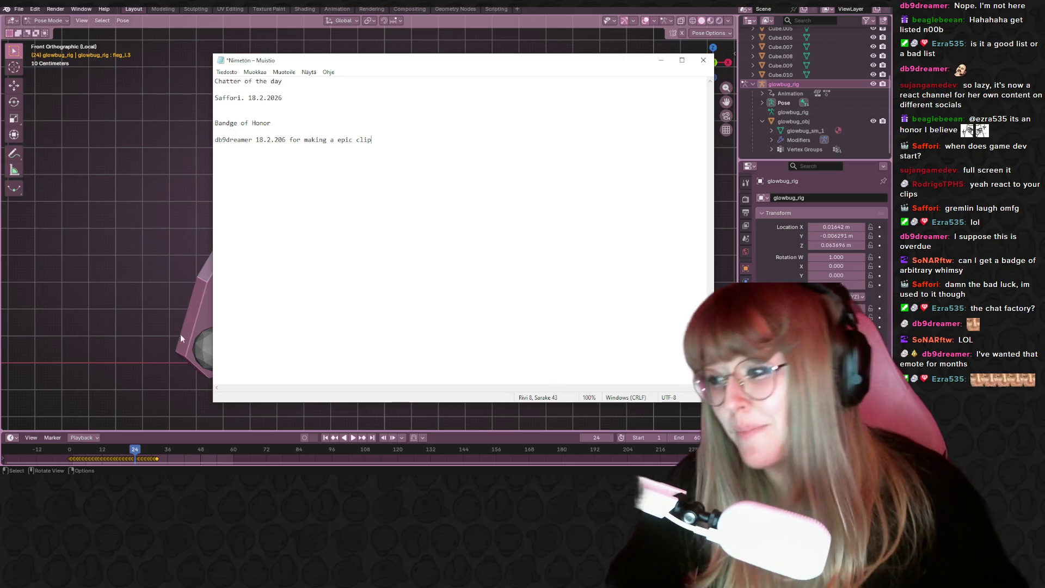
{"action": "left_click", "coordinate": [134, 280]}
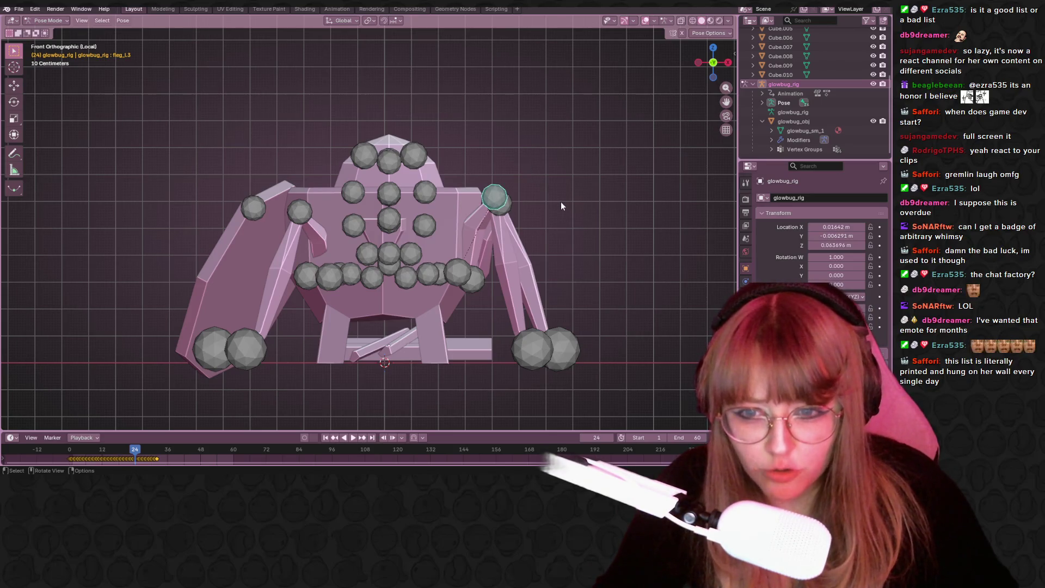
Move the selected leg bone sideways and slightly upward in two moves.
{"action": "mouse_move", "coordinate": [561, 188]}
{"action": "middle_mouse_down", "text": "shift"}
{"action": "mouse_move", "coordinate": [534, 214]}
{"action": "mouse_move", "coordinate": [524, 210]}
{"action": "mouse_move", "coordinate": [528, 296]}
{"action": "middle_mouse_up", "text": "shift"}
{"action": "key", "text": "g"}
{"action": "left_click", "coordinate": [530, 207]}
{"action": "key", "text": "g"}
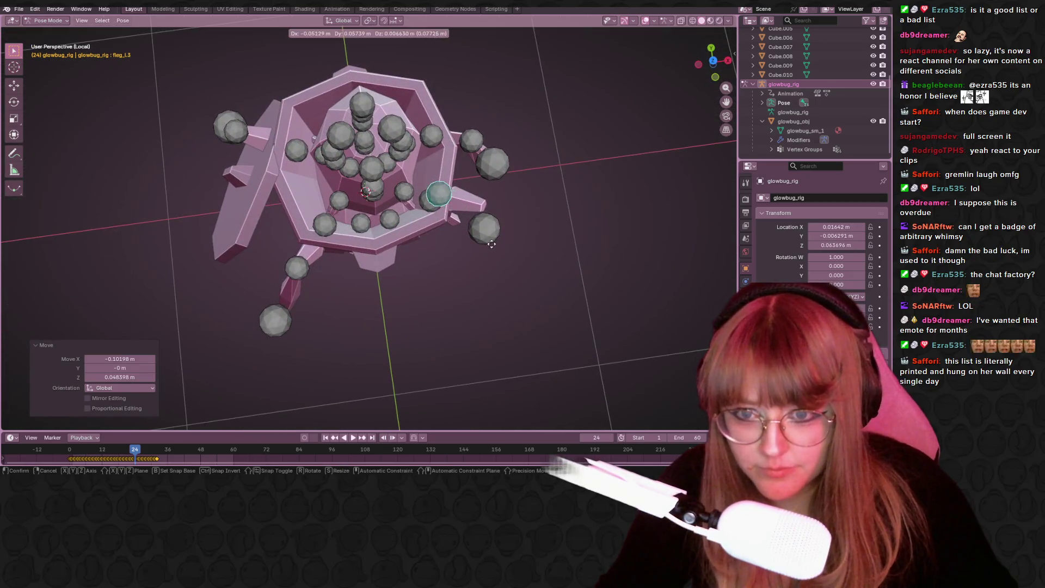
{"action": "left_click", "coordinate": [609, 280]}
In front view, try moving the fleg_ik.l control sphere, then undo it.
{"action": "mouse_move", "coordinate": [609, 280]}
{"action": "middle_mouse_down"}
{"action": "mouse_move", "coordinate": [625, 162]}
{"action": "mouse_move", "coordinate": [600, 122]}
{"action": "mouse_move", "coordinate": [564, 185]}
{"action": "mouse_move", "coordinate": [557, 224]}
{"action": "middle_mouse_up"}
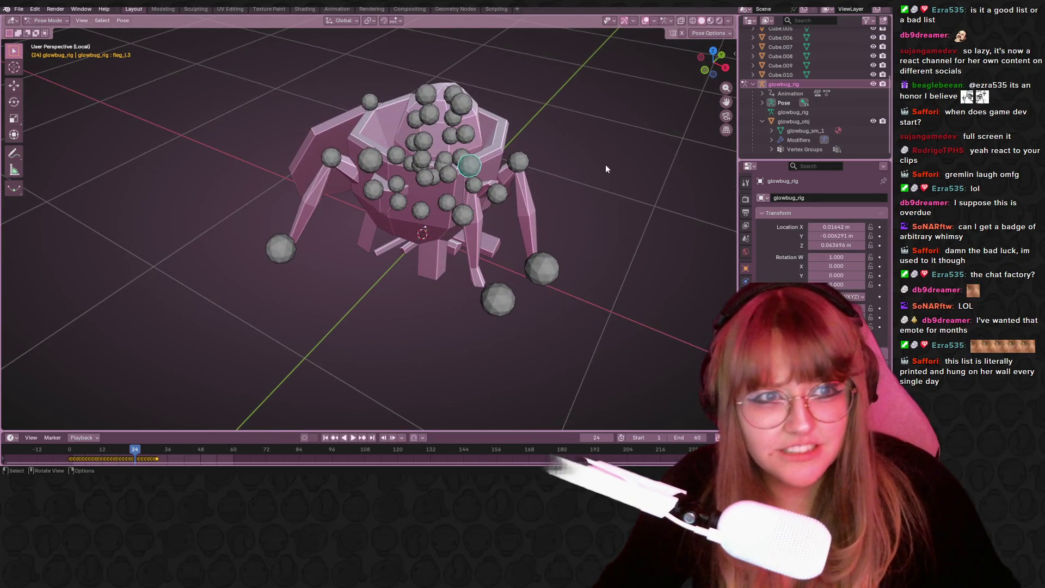
{"action": "middle_click_drag", "start_coordinate": [596, 145], "coordinate": [544, 165], "text": "shift"}
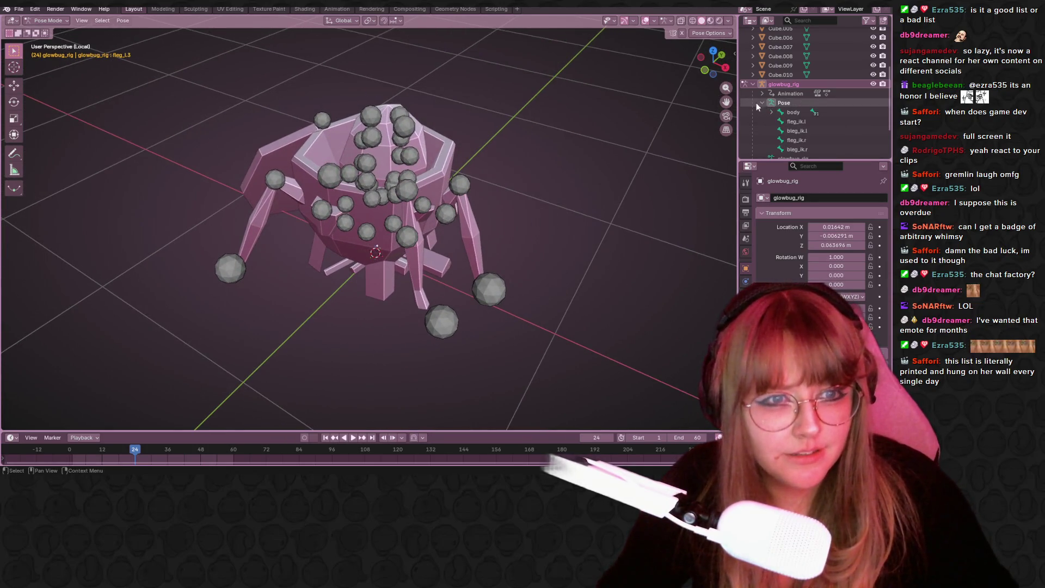
{"action": "middle_click_drag", "start_coordinate": [566, 207], "coordinate": [410, 249]}
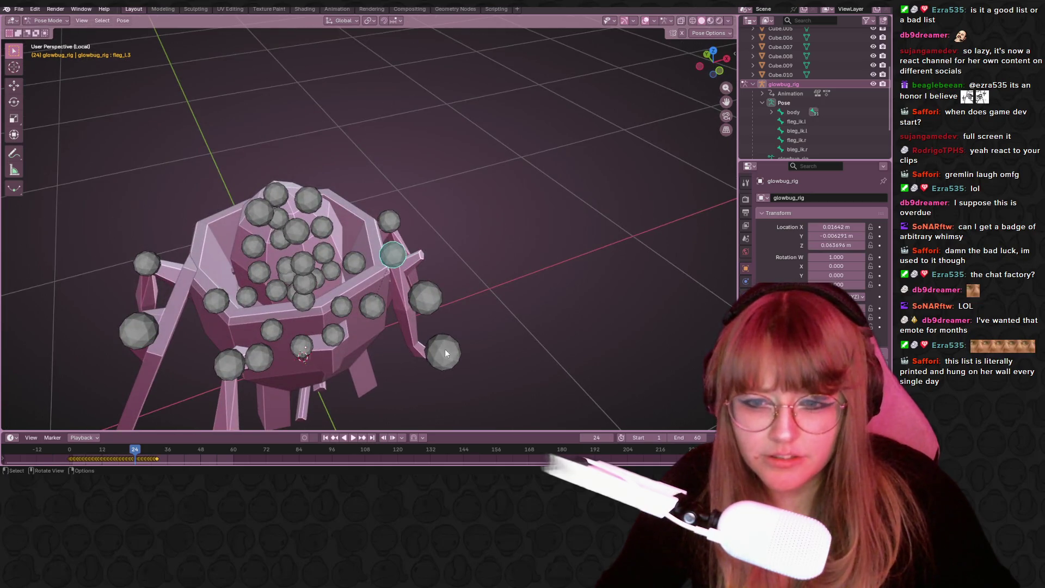
{"action": "key", "text": "KP_1"}
{"action": "left_click", "coordinate": [456, 370]}
{"action": "key", "text": "g"}
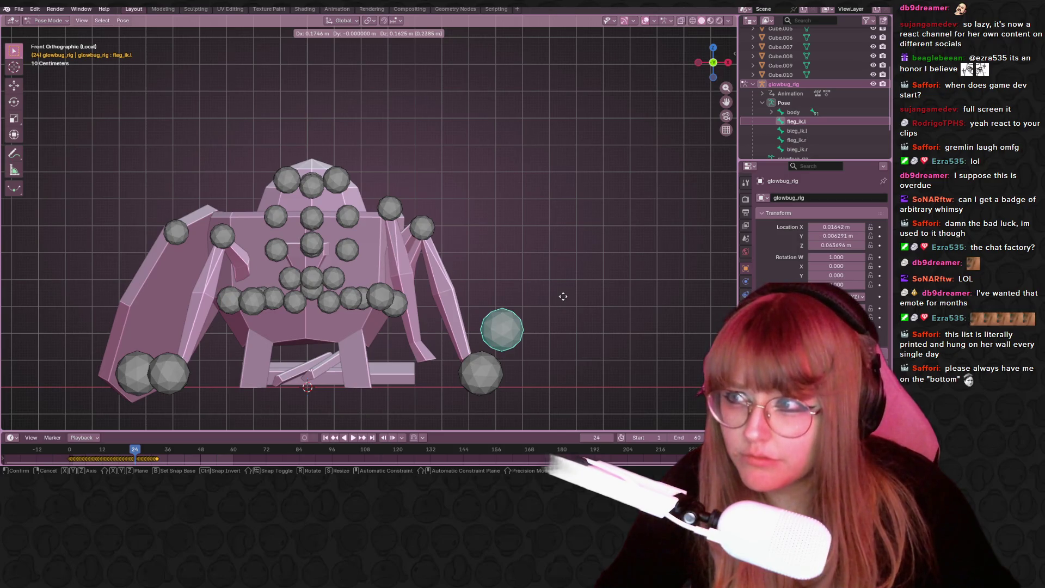
{"action": "left_click", "coordinate": [562, 294]}
{"action": "key", "text": "ctrl+z"}
Select the bleg_ik.l control sphere, try lifting it, then undo the lift.
{"action": "mouse_move", "coordinate": [543, 147]}
{"action": "middle_mouse_down"}
{"action": "mouse_move", "coordinate": [605, 91]}
{"action": "mouse_move", "coordinate": [637, 216]}
{"action": "middle_mouse_up"}
{"action": "left_click", "coordinate": [429, 268]}
{"action": "middle_click_drag", "start_coordinate": [462, 266], "coordinate": [416, 206]}
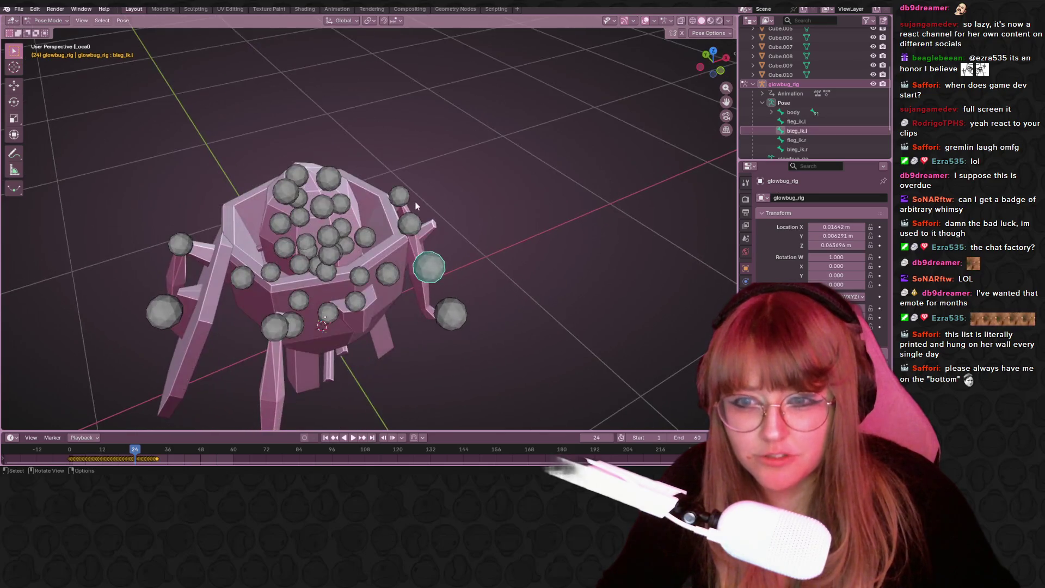
{"action": "key", "text": "g"}
{"action": "left_click", "coordinate": [487, 173]}
{"action": "mouse_move", "coordinate": [488, 173]}
{"action": "middle_mouse_down"}
{"action": "mouse_move", "coordinate": [514, 88]}
{"action": "mouse_move", "coordinate": [454, 138]}
{"action": "middle_mouse_up"}
{"action": "key", "text": "ctrl+z"}
{"action": "middle_click_drag", "start_coordinate": [408, 251], "coordinate": [495, 198]}
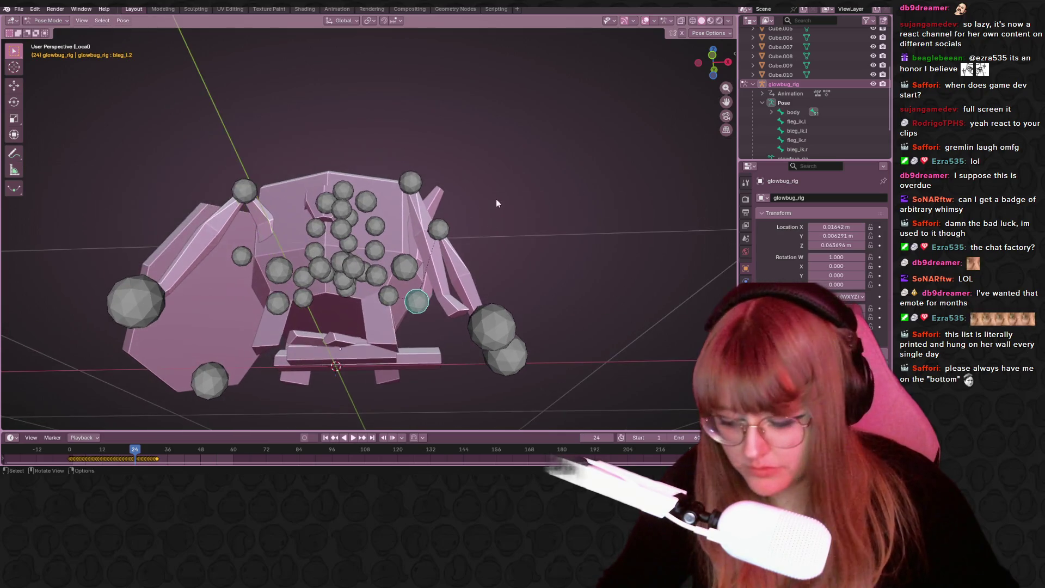
Rotate the selected back leg bone by -16.3° and check it in front view.
{"action": "key", "text": "r"}
{"action": "left_click", "coordinate": [416, 175]}
{"action": "mouse_move", "coordinate": [416, 175]}
{"action": "middle_mouse_down"}
{"action": "mouse_move", "coordinate": [451, 234]}
{"action": "mouse_move", "coordinate": [566, 187]}
{"action": "middle_mouse_up"}
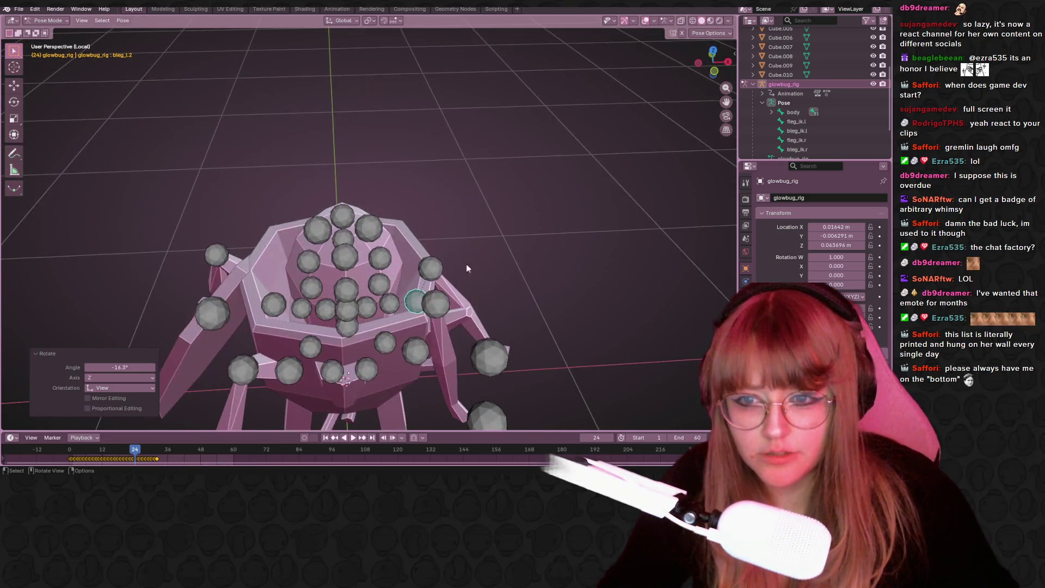
{"action": "key", "text": "KP_1"}
{"action": "key", "text": "g"}
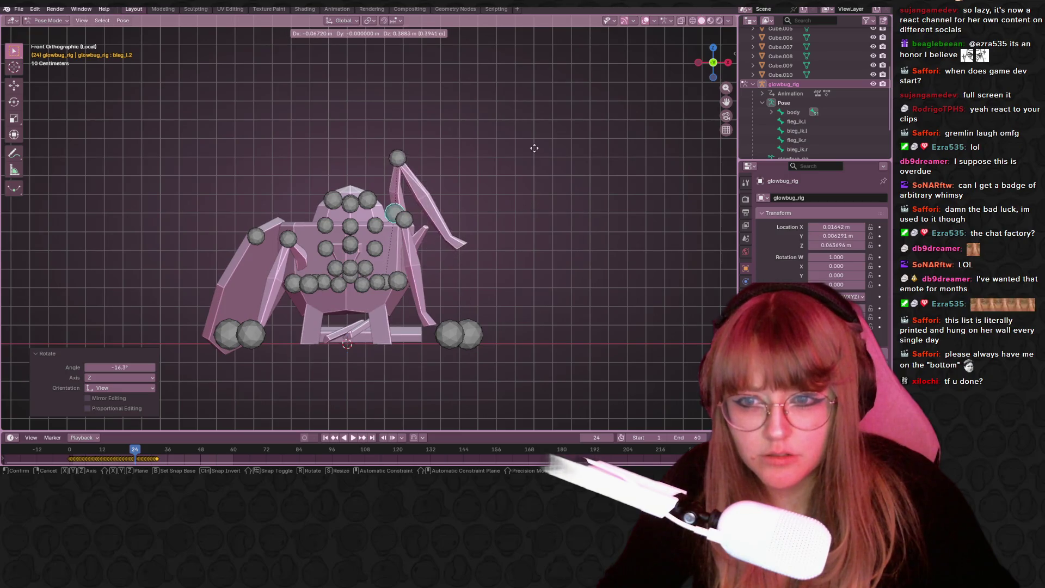
{"action": "key", "text": "Escape"}
In top view, shift the back leg bone, then undo an unwanted extra transform.
{"action": "mouse_move", "coordinate": [538, 100]}
{"action": "middle_mouse_down"}
{"action": "mouse_move", "coordinate": [538, 236]}
{"action": "mouse_move", "coordinate": [624, 119]}
{"action": "middle_mouse_up"}
{"action": "left_click", "coordinate": [713, 59]}
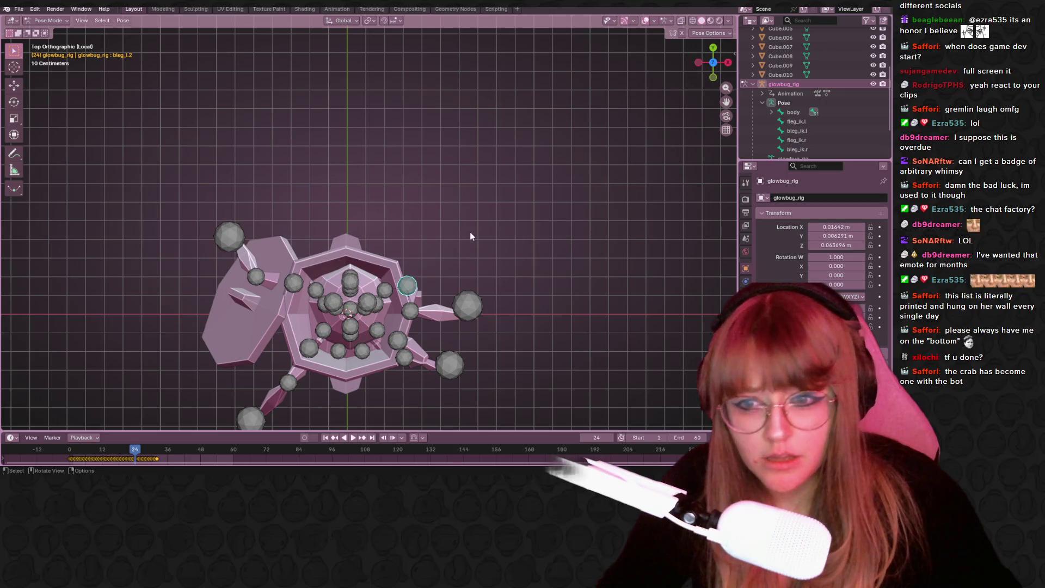
{"action": "key", "text": "g"}
{"action": "left_click", "coordinate": [453, 231]}
{"action": "key", "text": "r"}
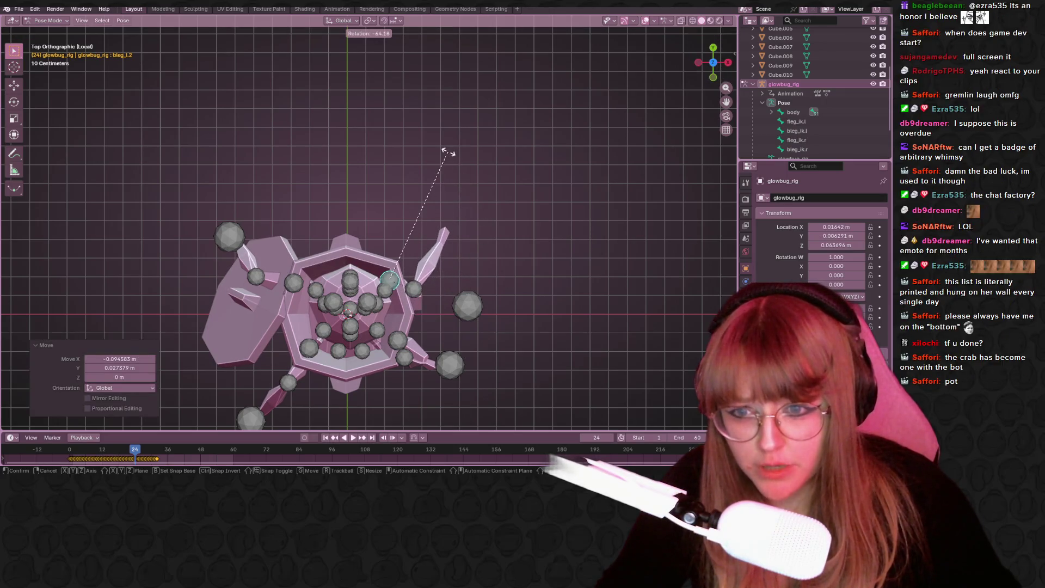
{"action": "key", "text": "Escape"}
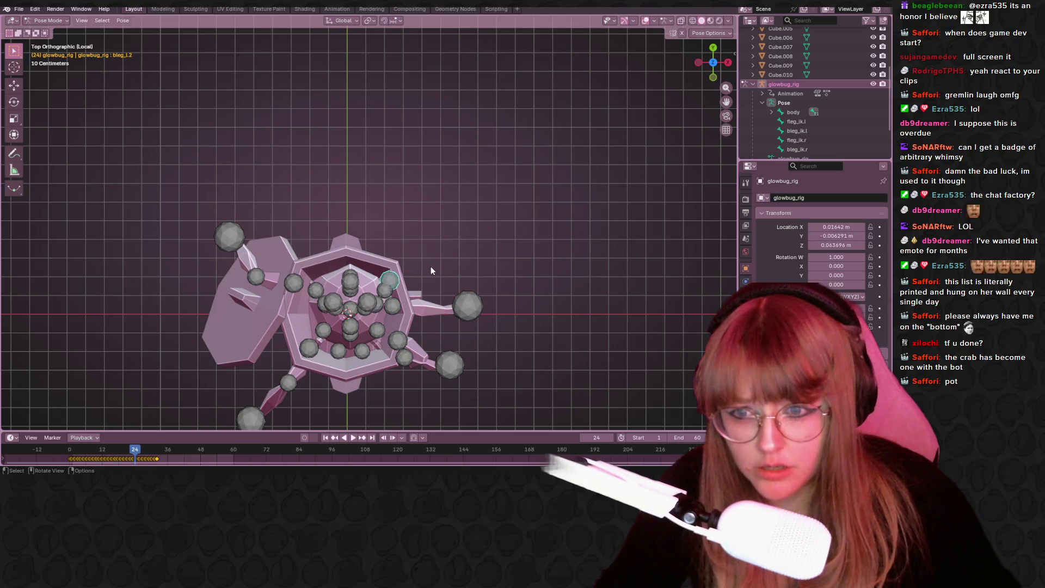
{"action": "key", "text": "r"}
{"action": "left_click", "coordinate": [428, 247]}
{"action": "key", "text": "ctrl+z"}
Swing bleg_l.2 upward, then from behind nudge it and rotate it to 8.7° about Z.
{"action": "key", "text": "s"}
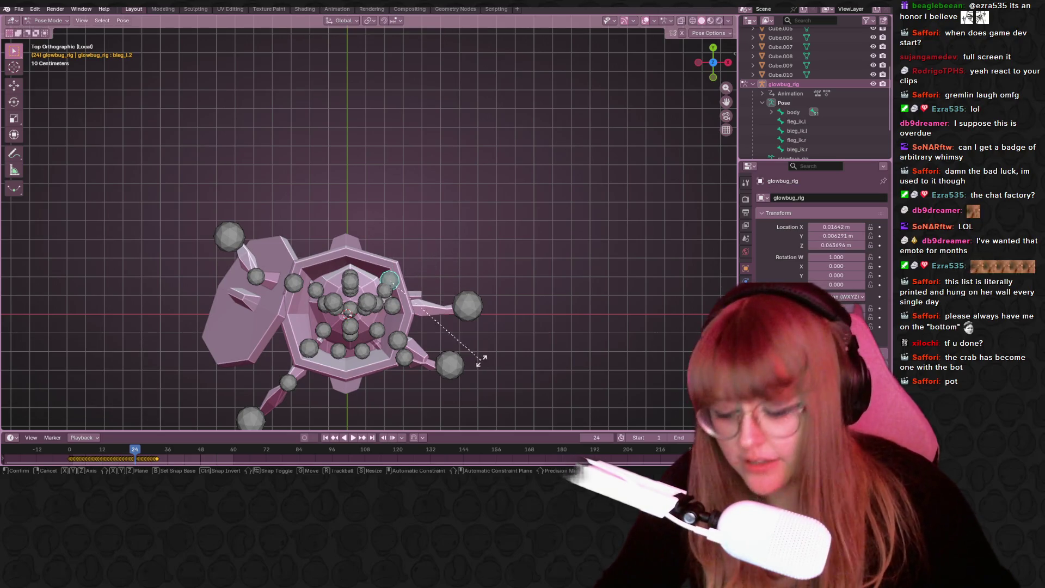
{"action": "key", "text": "r"}
{"action": "left_click", "coordinate": [474, 226]}
{"action": "left_click", "coordinate": [714, 48]}
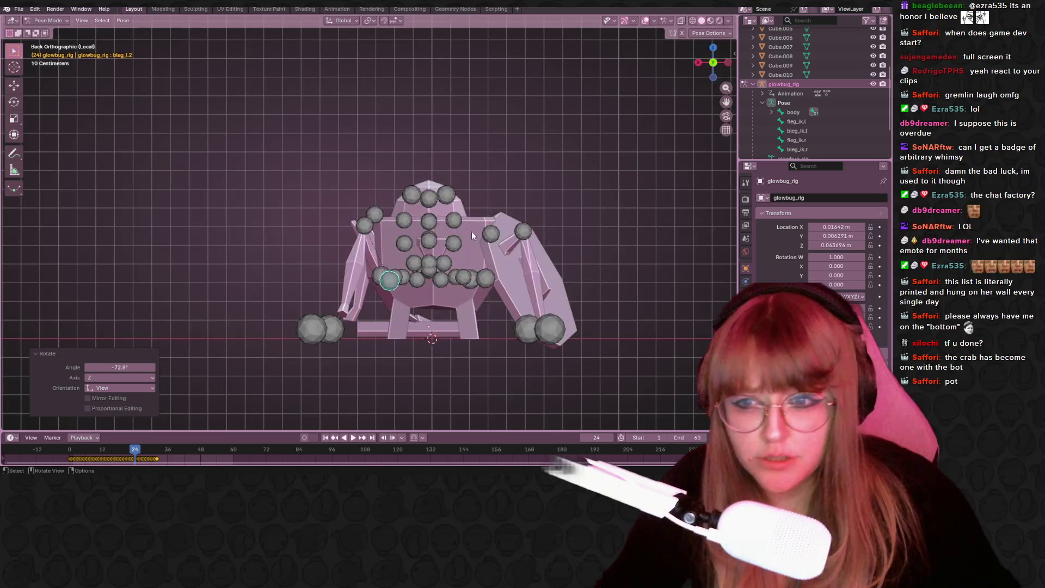
{"action": "key", "text": "g"}
{"action": "left_click", "coordinate": [460, 196]}
{"action": "key", "text": "r"}
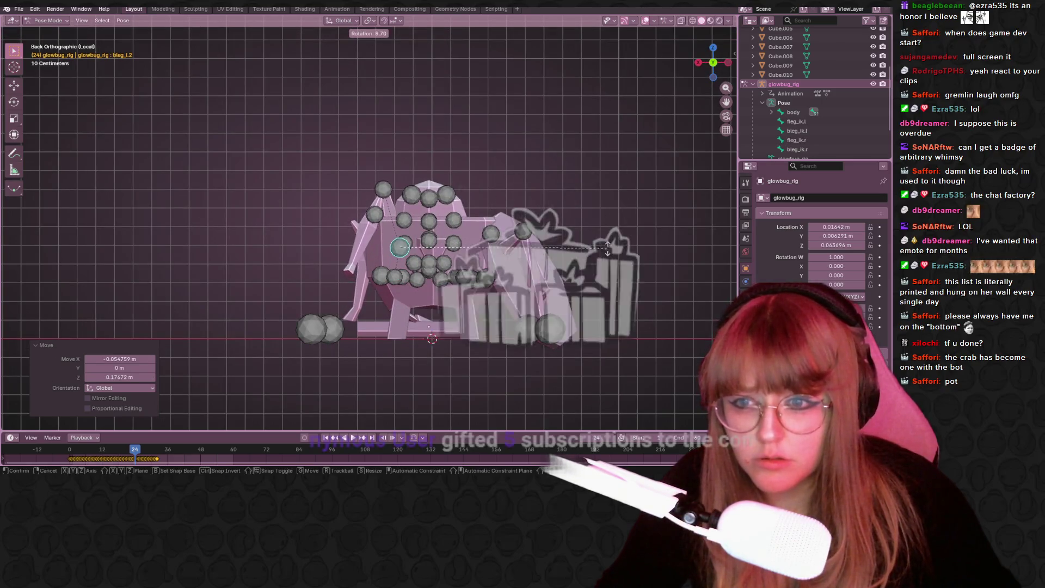
{"action": "left_click", "coordinate": [604, 207]}
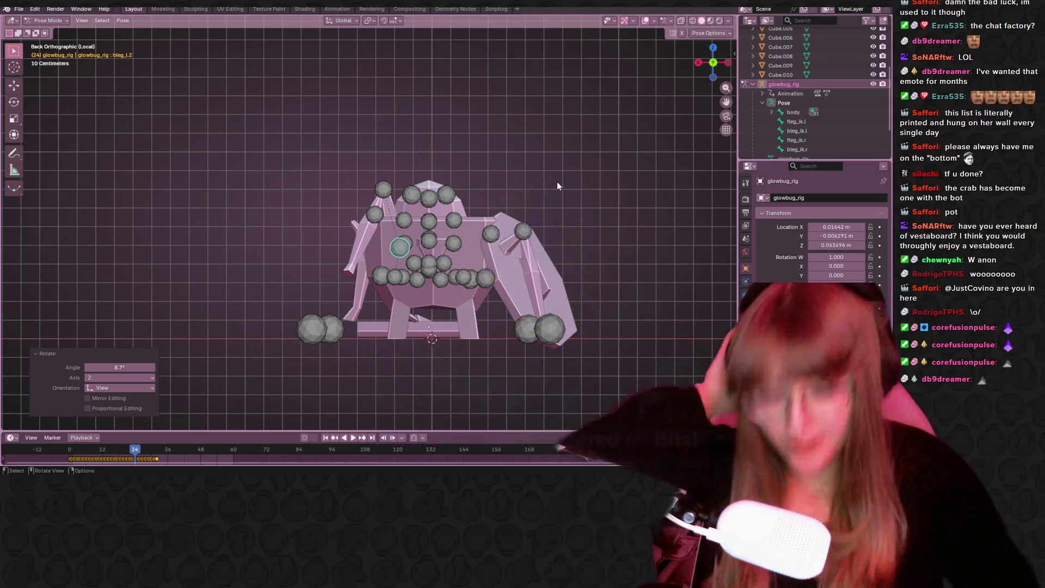
{"action": "key", "text": "XF86AudioNext"}
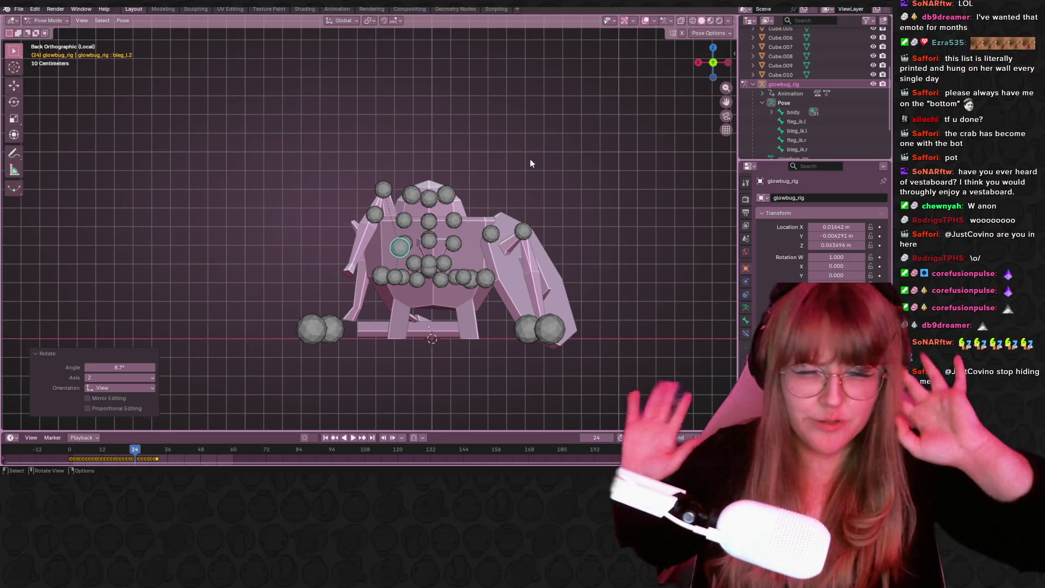
{"action": "left_click", "coordinate": [495, 284]}
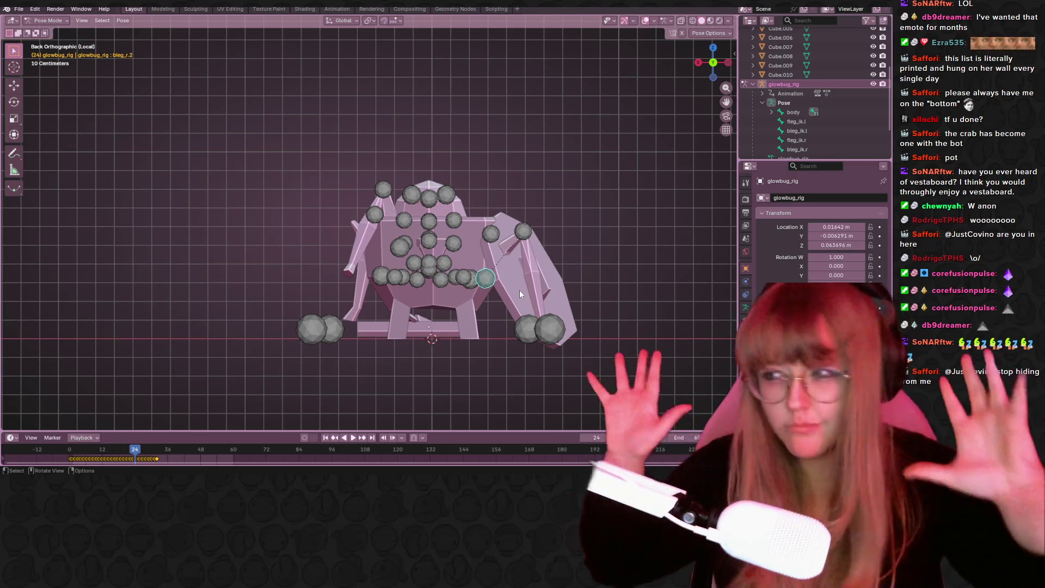
Lift and splay the right back leg bone bleg_r.2 outward, checking it from the top view.
{"action": "mouse_move", "coordinate": [519, 294]}
{"action": "middle_mouse_down"}
{"action": "mouse_move", "coordinate": [543, 191]}
{"action": "mouse_move", "coordinate": [647, 197]}
{"action": "mouse_move", "coordinate": [589, 214]}
{"action": "middle_mouse_up"}
{"action": "scroll", "coordinate": [637, 201], "scroll_direction": "up", "scroll_amount": 2}
{"action": "key", "text": "r"}
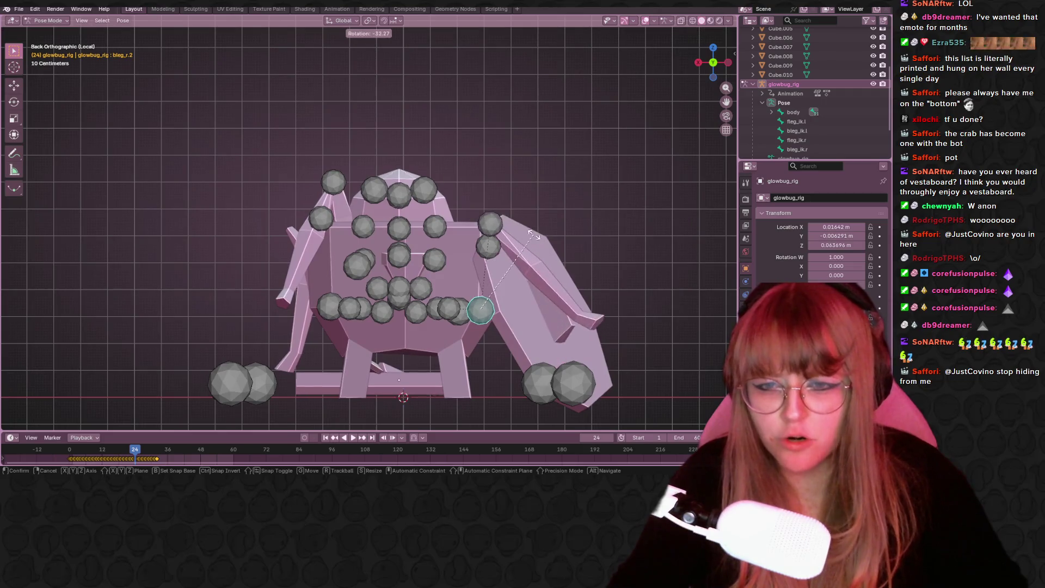
{"action": "left_click", "coordinate": [556, 262]}
{"action": "key", "text": "g"}
{"action": "left_click", "coordinate": [522, 205]}
{"action": "middle_click_drag", "start_coordinate": [521, 205], "coordinate": [712, 58]}
{"action": "left_click", "coordinate": [712, 58]}
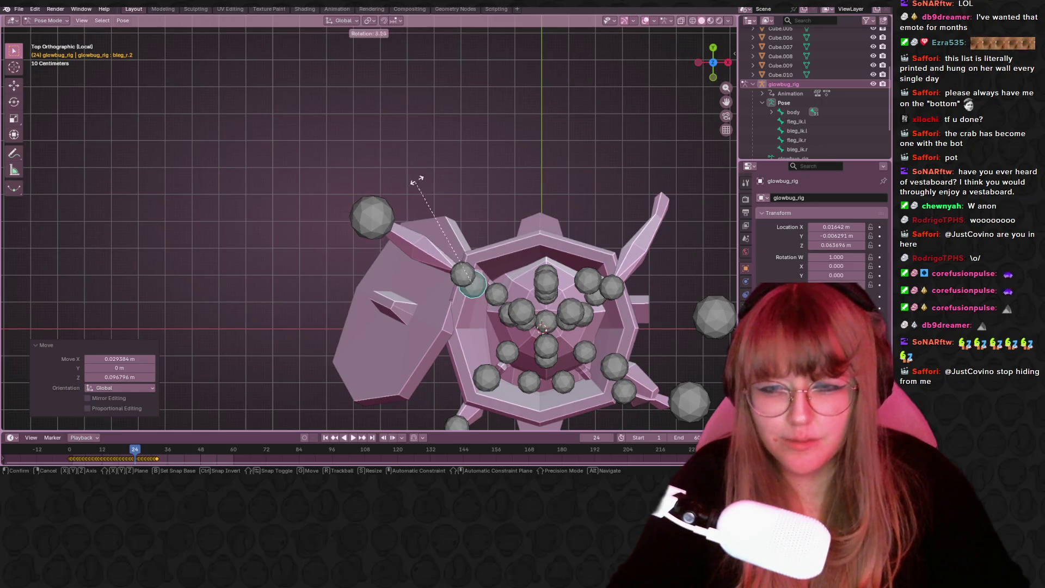
{"action": "key", "text": "r"}
{"action": "left_click", "coordinate": [461, 169]}
{"action": "key", "text": "g"}
{"action": "left_click", "coordinate": [504, 236]}
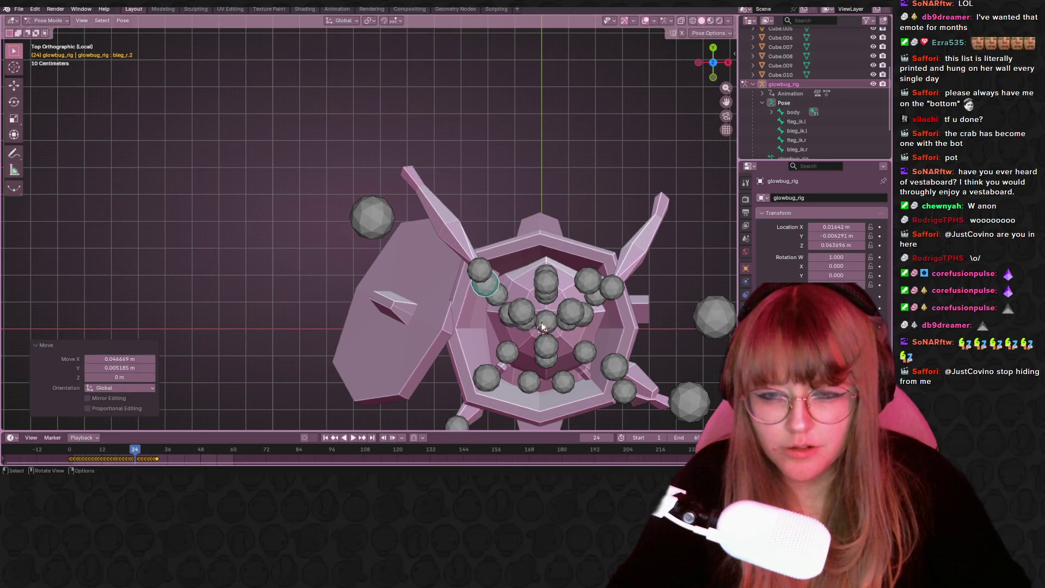
{"action": "mouse_move", "coordinate": [505, 235]}
{"action": "middle_mouse_down"}
{"action": "mouse_move", "coordinate": [685, 212]}
{"action": "mouse_move", "coordinate": [23, 235]}
{"action": "mouse_move", "coordinate": [702, 256]}
{"action": "mouse_move", "coordinate": [641, 272]}
{"action": "mouse_move", "coordinate": [620, 292]}
{"action": "mouse_move", "coordinate": [601, 248]}
{"action": "mouse_move", "coordinate": [613, 316]}
{"action": "mouse_move", "coordinate": [539, 241]}
{"action": "mouse_move", "coordinate": [396, 243]}
{"action": "middle_mouse_up"}
Raise and reposition the right front leg's middle bone fleg_r.2 from the front view.
{"action": "left_click", "coordinate": [375, 239]}
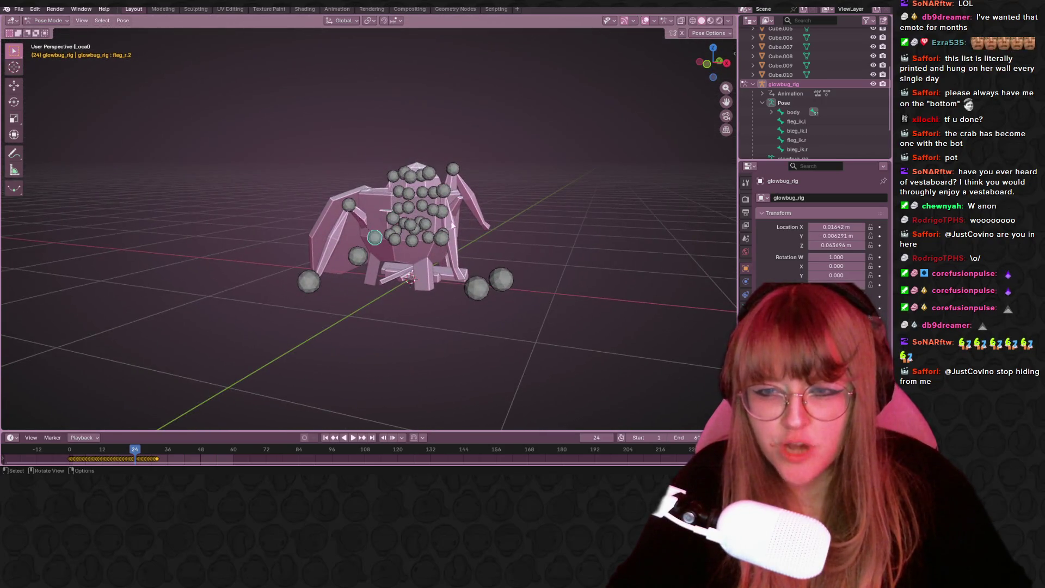
{"action": "left_click", "coordinate": [709, 66]}
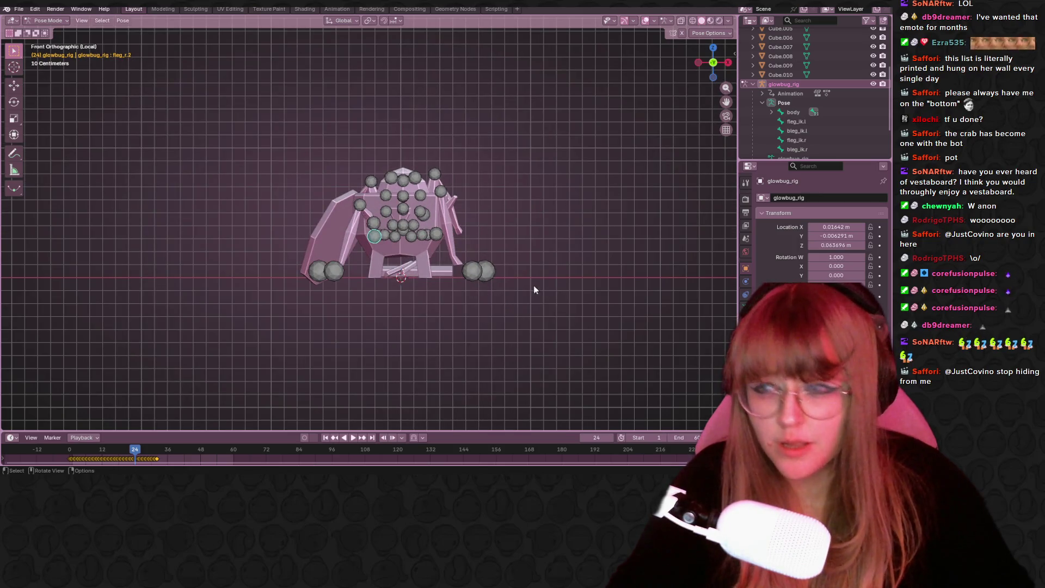
{"action": "mouse_move", "coordinate": [524, 225]}
{"action": "middle_mouse_down"}
{"action": "mouse_move", "coordinate": [465, 232]}
{"action": "mouse_move", "coordinate": [318, 217]}
{"action": "middle_mouse_up"}
{"action": "key", "text": "r"}
{"action": "left_click", "coordinate": [367, 165]}
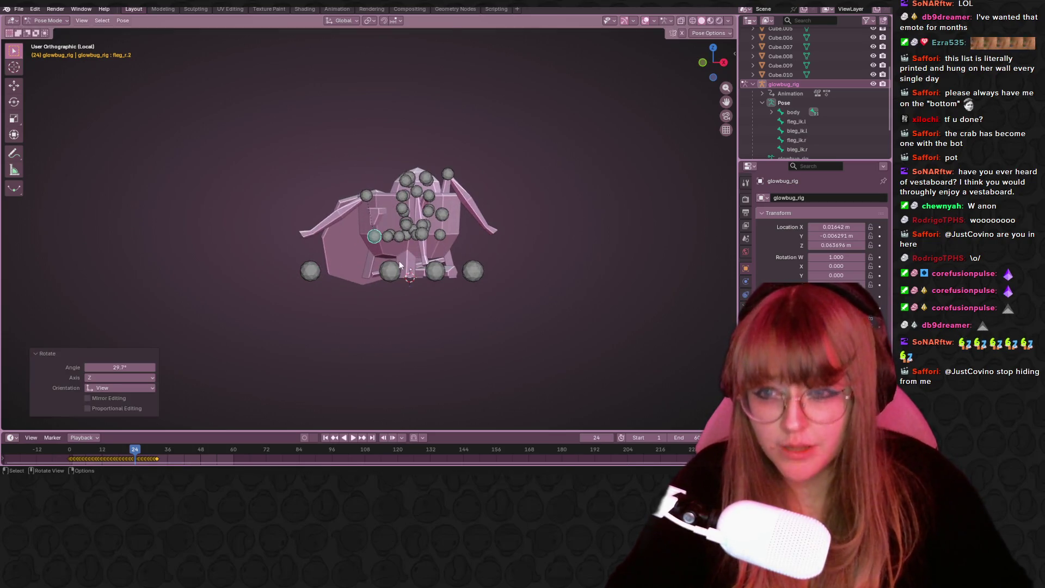
{"action": "key", "text": "g"}
{"action": "left_click", "coordinate": [400, 248]}
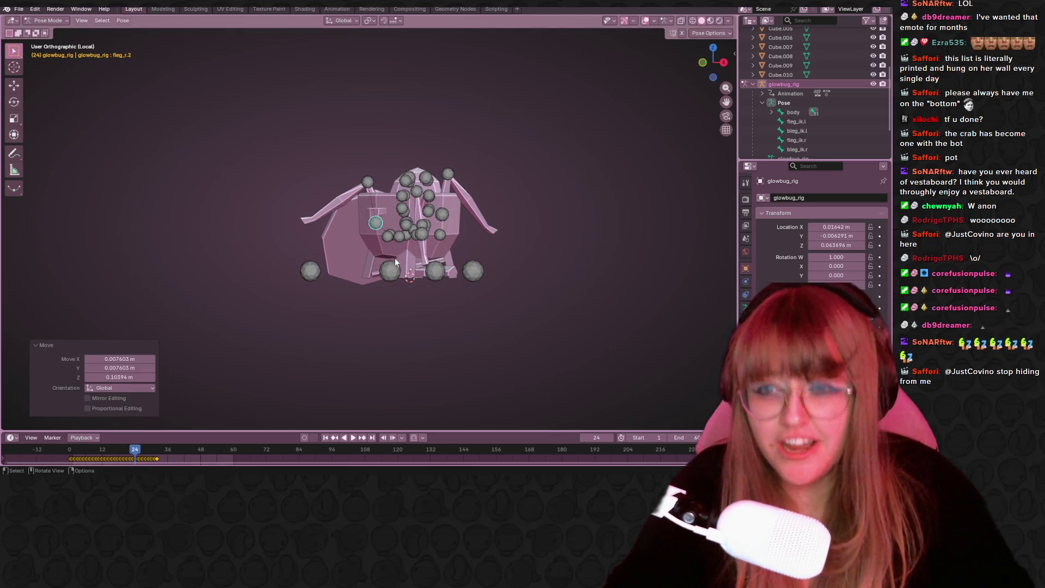
{"action": "key", "text": "g"}
{"action": "left_click", "coordinate": [403, 250]}
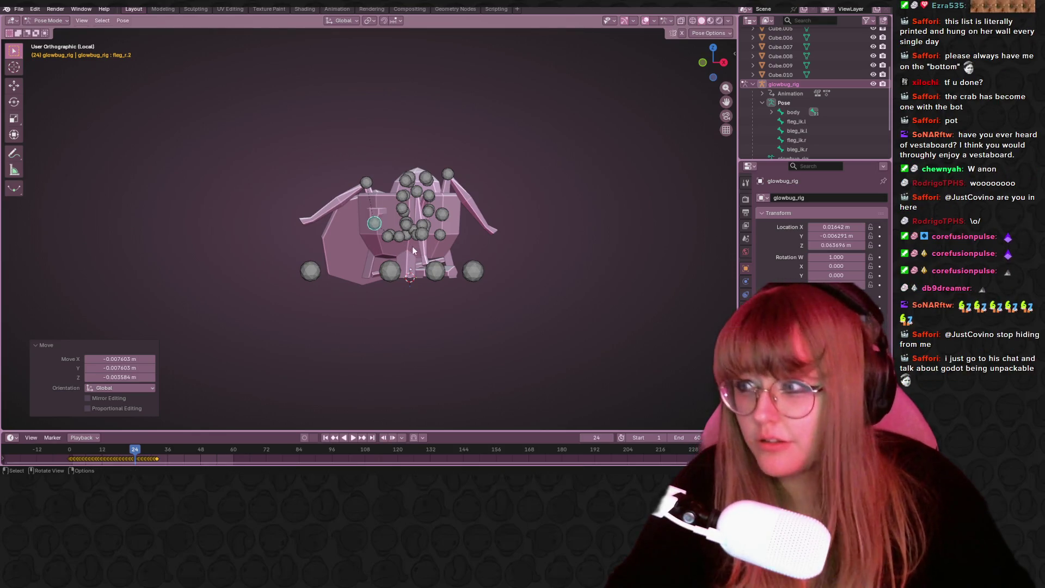
{"action": "scroll", "coordinate": [365, 192], "scroll_direction": "up", "scroll_amount": 1}
{"action": "scroll", "coordinate": [365, 191], "scroll_direction": "up", "scroll_amount": 1}
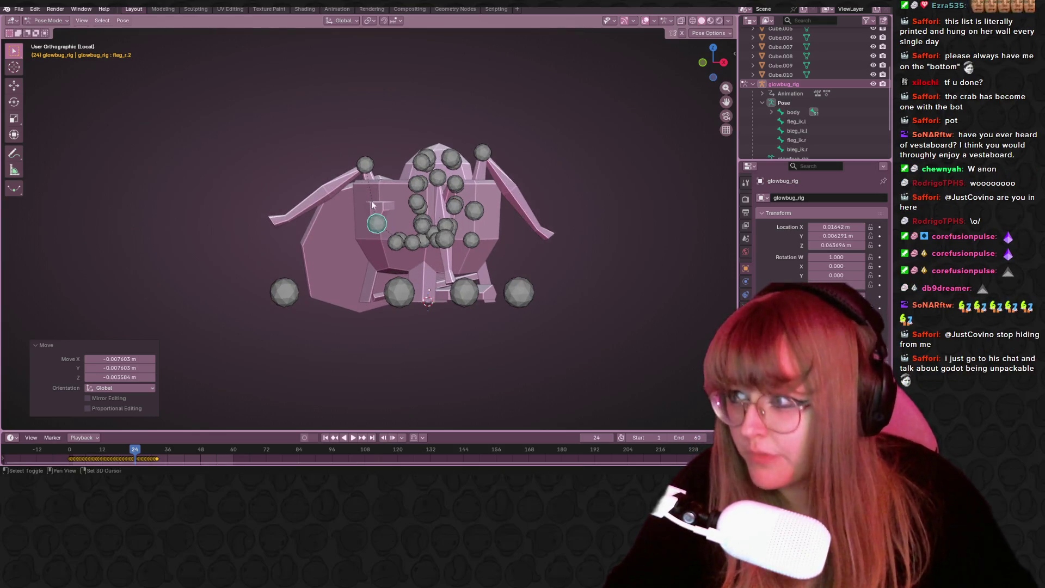
{"action": "middle_click_drag", "start_coordinate": [378, 221], "coordinate": [394, 243], "text": "shift"}
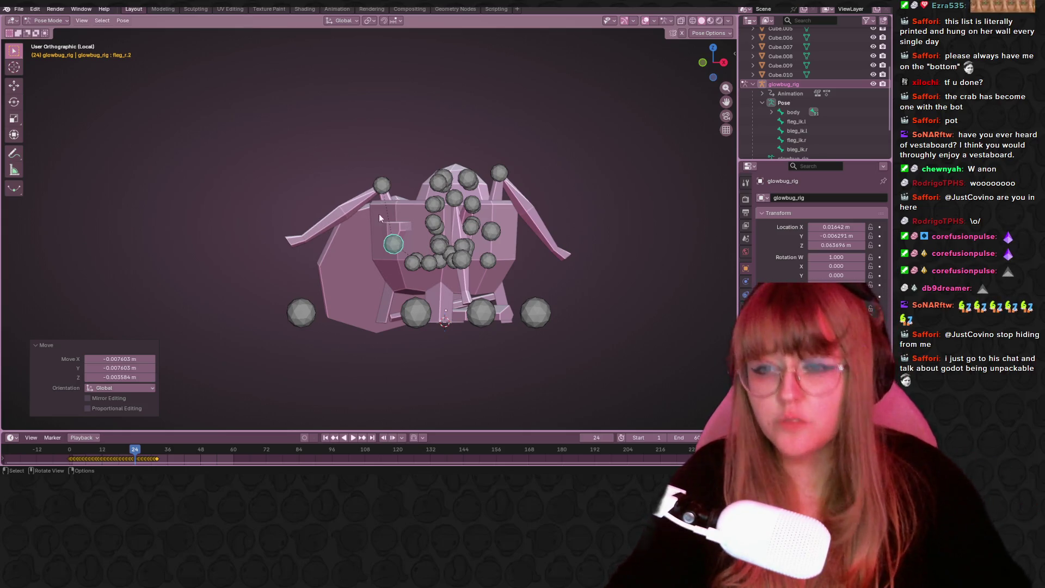
Bend the right front leg tip bone fleg_r.3 and nudge the middle bone again.
{"action": "left_click", "coordinate": [380, 195]}
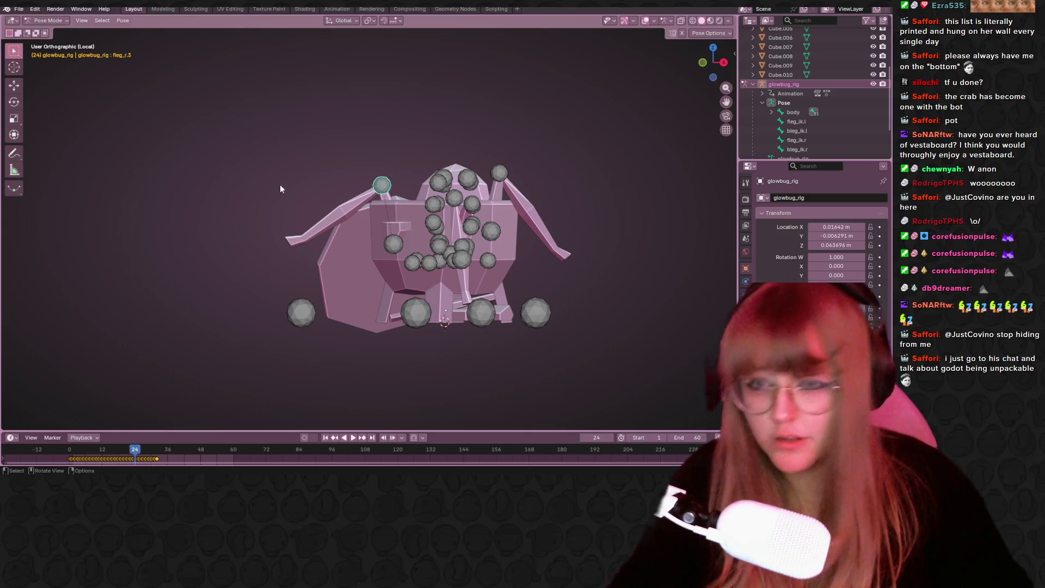
{"action": "key", "text": "r"}
{"action": "left_click", "coordinate": [292, 210]}
{"action": "left_click", "coordinate": [392, 244]}
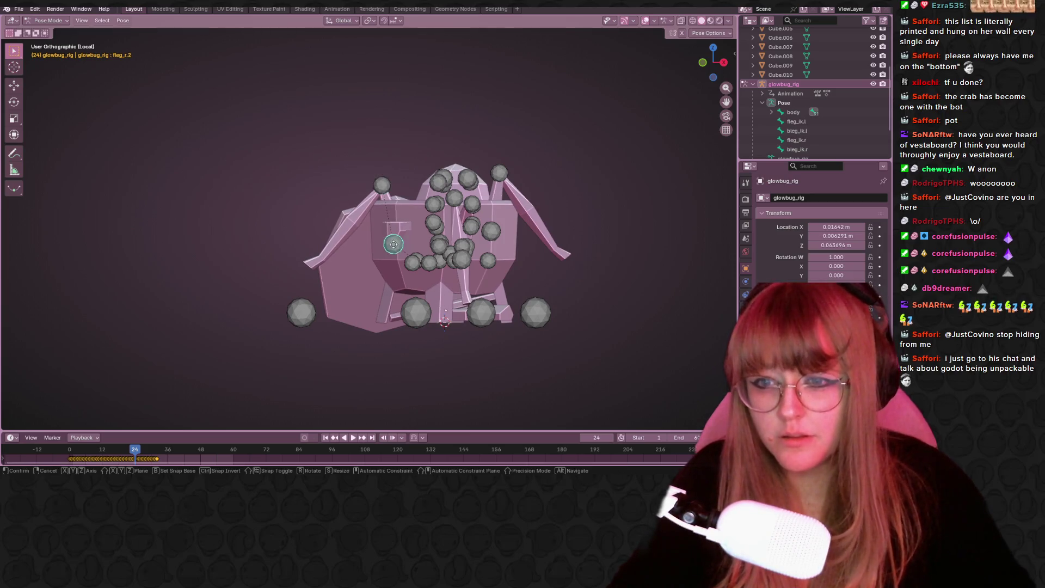
{"action": "key", "text": "g"}
{"action": "left_click", "coordinate": [405, 223]}
{"action": "mouse_move", "coordinate": [405, 223]}
{"action": "middle_mouse_down"}
{"action": "mouse_move", "coordinate": [511, 217]}
{"action": "mouse_move", "coordinate": [420, 200]}
{"action": "mouse_move", "coordinate": [371, 207]}
{"action": "mouse_move", "coordinate": [370, 250]}
{"action": "mouse_move", "coordinate": [440, 261]}
{"action": "mouse_move", "coordinate": [420, 259]}
{"action": "mouse_move", "coordinate": [391, 217]}
{"action": "mouse_move", "coordinate": [400, 229]}
{"action": "middle_mouse_up"}
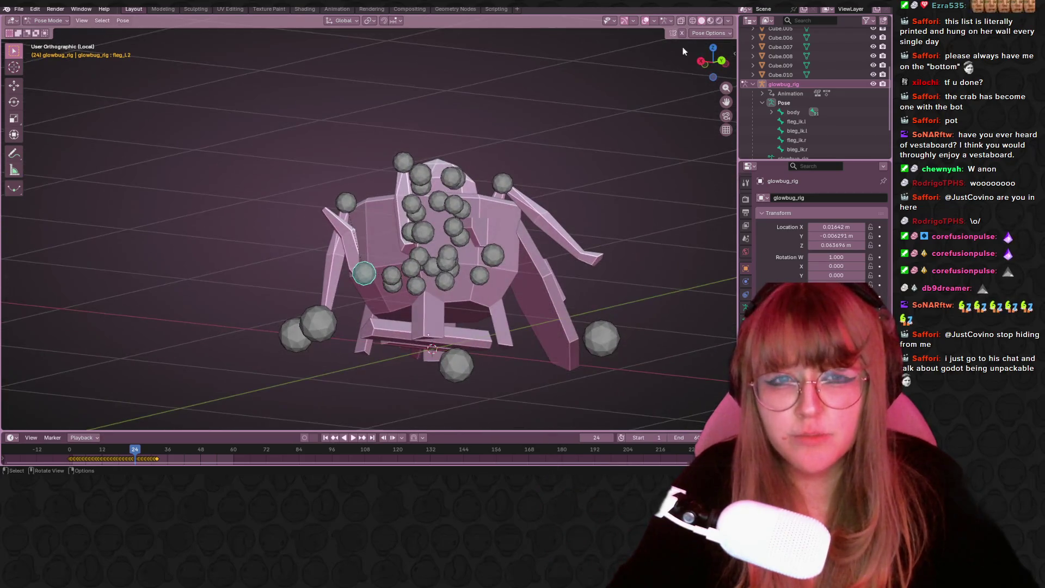
Lift the left front leg bones fleg_l.2 and fleg_l.3, splaying fleg_l.3 18° about Z from behind.
{"action": "left_click_drag", "start_coordinate": [719, 58], "coordinate": [396, 283]}
{"action": "key", "text": "g"}
{"action": "left_click", "coordinate": [417, 280]}
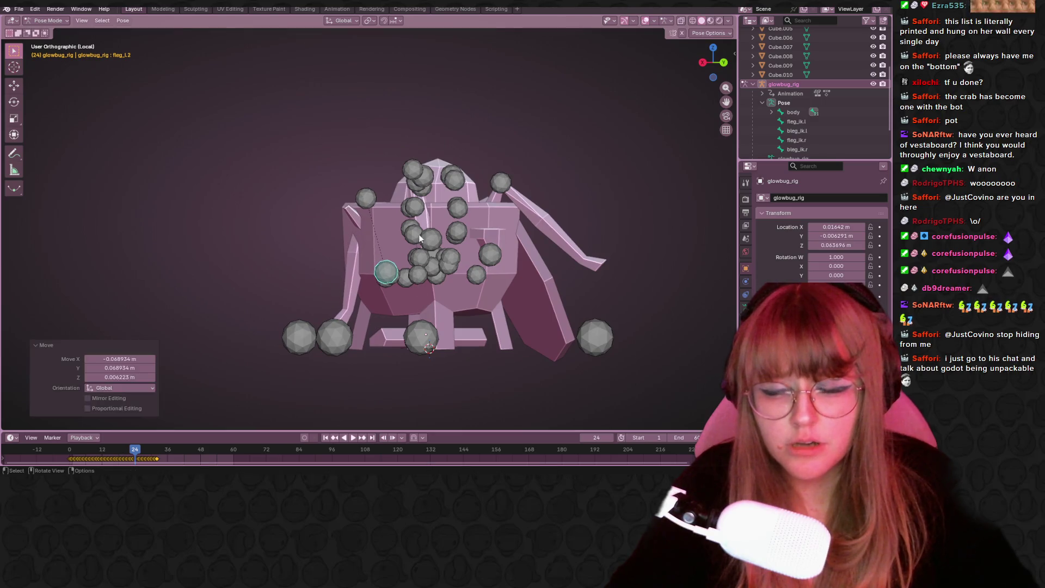
{"action": "key", "text": "r"}
{"action": "left_click", "coordinate": [427, 210]}
{"action": "left_click", "coordinate": [391, 198]}
{"action": "mouse_move", "coordinate": [392, 198]}
{"action": "middle_mouse_down"}
{"action": "mouse_move", "coordinate": [414, 248]}
{"action": "mouse_move", "coordinate": [352, 310]}
{"action": "mouse_move", "coordinate": [698, 15]}
{"action": "middle_mouse_up"}
{"action": "key", "text": "g"}
{"action": "left_click", "coordinate": [353, 317]}
{"action": "left_click", "coordinate": [715, 60]}
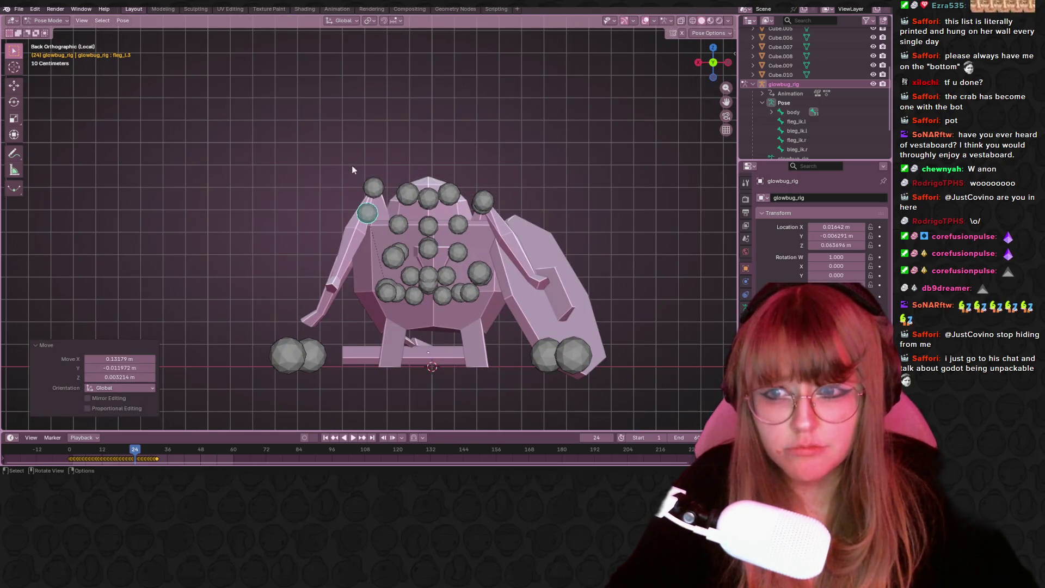
{"action": "key", "text": "r"}
{"action": "left_click", "coordinate": [430, 172]}
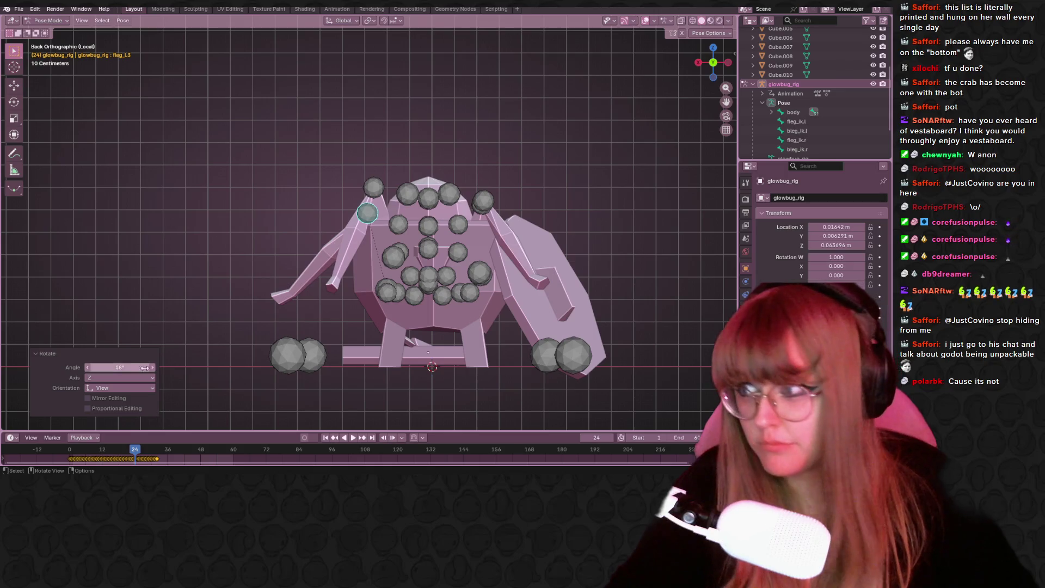
{"action": "left_click_drag", "start_coordinate": [145, 368], "coordinate": [144, 367]}
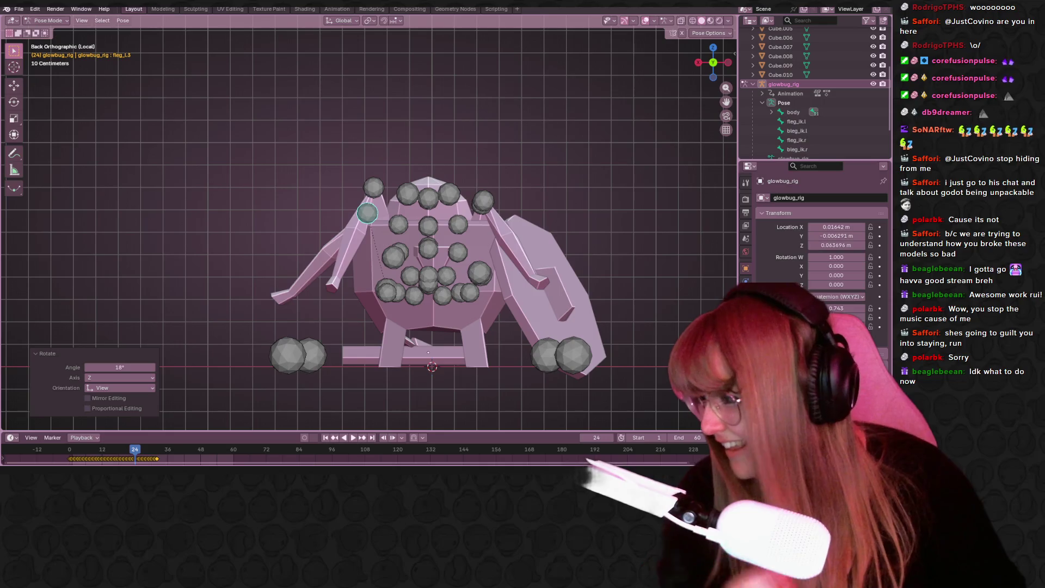
{"action": "key", "text": "XF86AudioPlay"}
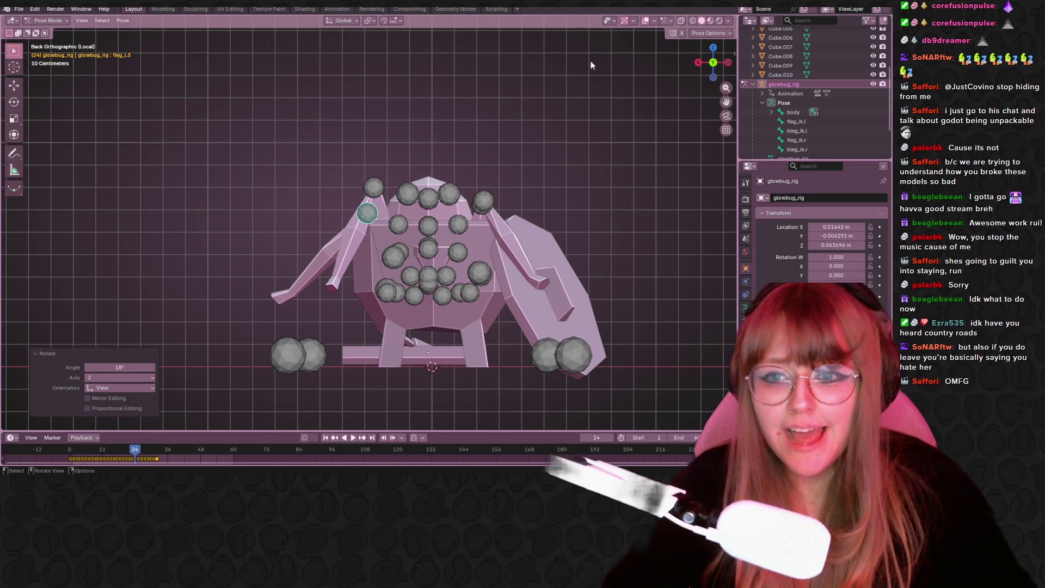
Reposition the right front leg's middle bone from a flat side-on view.
{"action": "mouse_move", "coordinate": [611, 73]}
{"action": "middle_mouse_down"}
{"action": "mouse_move", "coordinate": [560, 149]}
{"action": "mouse_move", "coordinate": [452, 187]}
{"action": "mouse_move", "coordinate": [394, 166]}
{"action": "middle_mouse_up"}
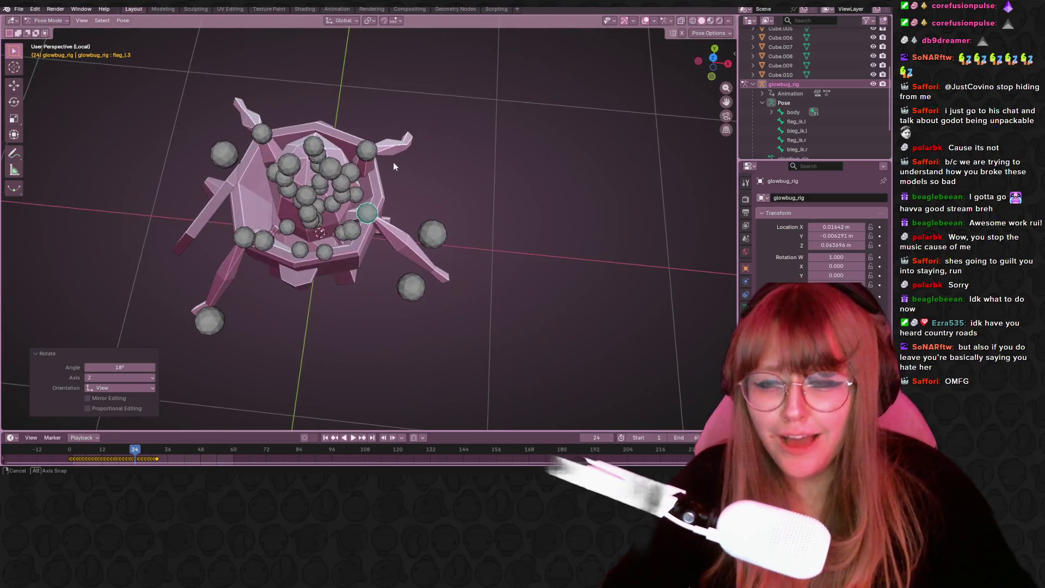
{"action": "left_click", "coordinate": [267, 242]}
{"action": "mouse_move", "coordinate": [269, 244]}
{"action": "middle_mouse_down"}
{"action": "mouse_move", "coordinate": [305, 187]}
{"action": "mouse_move", "coordinate": [407, 99]}
{"action": "middle_mouse_up"}
{"action": "left_click", "coordinate": [724, 66]}
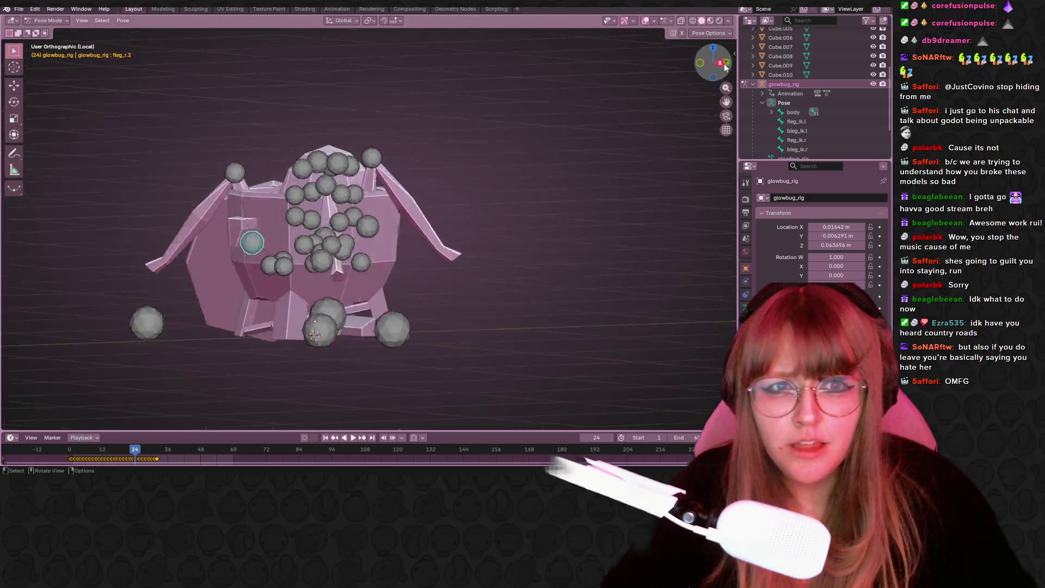
{"action": "mouse_move", "coordinate": [243, 224]}
{"action": "middle_mouse_down"}
{"action": "mouse_move", "coordinate": [233, 247]}
{"action": "mouse_move", "coordinate": [294, 230]}
{"action": "middle_mouse_up"}
{"action": "key", "text": "g"}
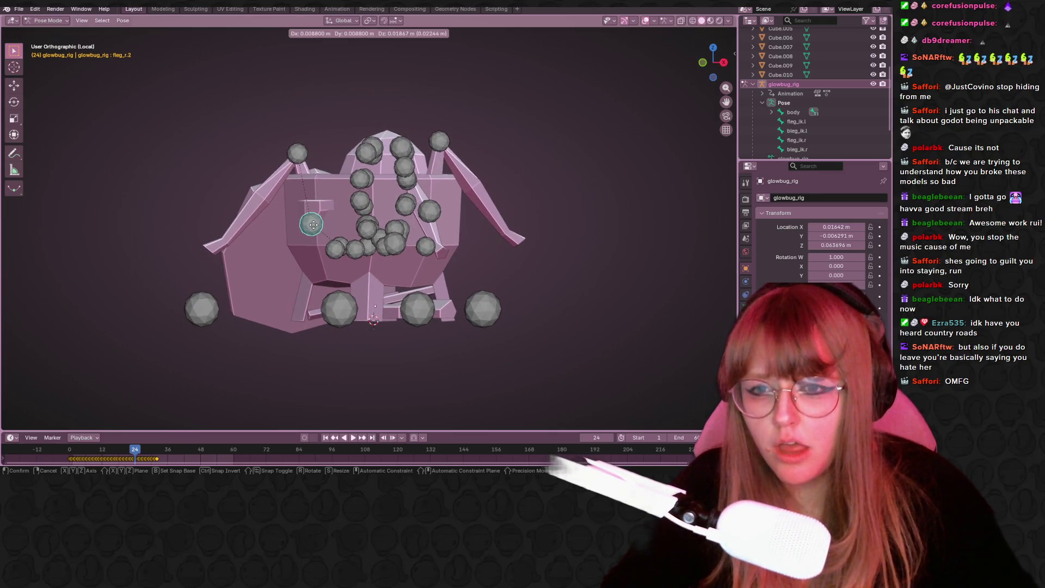
{"action": "left_click", "coordinate": [314, 224]}
{"action": "mouse_move", "coordinate": [547, 227]}
{"action": "middle_mouse_down"}
{"action": "mouse_move", "coordinate": [368, 243]}
{"action": "mouse_move", "coordinate": [327, 267]}
{"action": "mouse_move", "coordinate": [381, 262]}
{"action": "mouse_move", "coordinate": [364, 279]}
{"action": "mouse_move", "coordinate": [424, 288]}
{"action": "mouse_move", "coordinate": [479, 222]}
{"action": "mouse_move", "coordinate": [482, 233]}
{"action": "mouse_move", "coordinate": [437, 236]}
{"action": "mouse_move", "coordinate": [459, 240]}
{"action": "mouse_move", "coordinate": [518, 189]}
{"action": "mouse_move", "coordinate": [550, 200]}
{"action": "mouse_move", "coordinate": [354, 263]}
{"action": "mouse_move", "coordinate": [357, 286]}
{"action": "mouse_move", "coordinate": [518, 234]}
{"action": "mouse_move", "coordinate": [487, 212]}
{"action": "mouse_move", "coordinate": [410, 243]}
{"action": "mouse_move", "coordinate": [379, 242]}
{"action": "mouse_move", "coordinate": [472, 221]}
{"action": "mouse_move", "coordinate": [510, 187]}
{"action": "mouse_move", "coordinate": [431, 221]}
{"action": "middle_mouse_up"}
Move the left front leg's middle bone and the left back leg's first bone, viewed from above.
{"action": "left_click", "coordinate": [317, 272]}
{"action": "key", "text": "g"}
{"action": "left_click", "coordinate": [379, 242]}
{"action": "left_click", "coordinate": [431, 221]}
{"action": "mouse_move", "coordinate": [473, 184]}
{"action": "middle_mouse_down"}
{"action": "mouse_move", "coordinate": [420, 266]}
{"action": "mouse_move", "coordinate": [455, 193]}
{"action": "mouse_move", "coordinate": [397, 173]}
{"action": "middle_mouse_up"}
{"action": "left_click", "coordinate": [713, 53]}
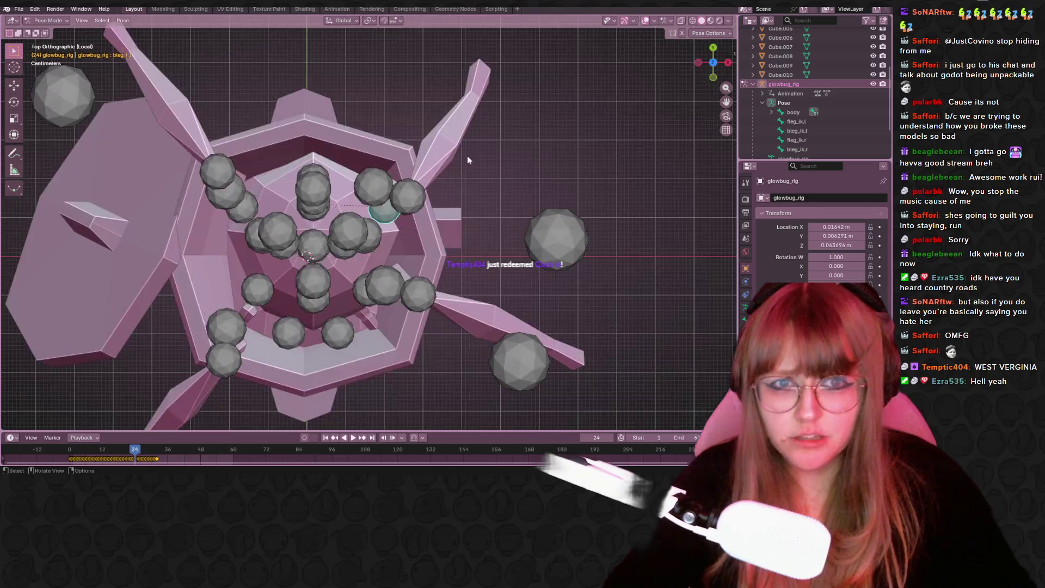
{"action": "left_click_drag", "start_coordinate": [418, 197], "coordinate": [386, 169]}
{"action": "mouse_move", "coordinate": [497, 263]}
{"action": "middle_mouse_down"}
{"action": "mouse_move", "coordinate": [412, 156]}
{"action": "mouse_move", "coordinate": [473, 129]}
{"action": "mouse_move", "coordinate": [544, 196]}
{"action": "middle_mouse_up"}
{"action": "scroll", "coordinate": [544, 195], "scroll_direction": "down", "scroll_amount": 5}
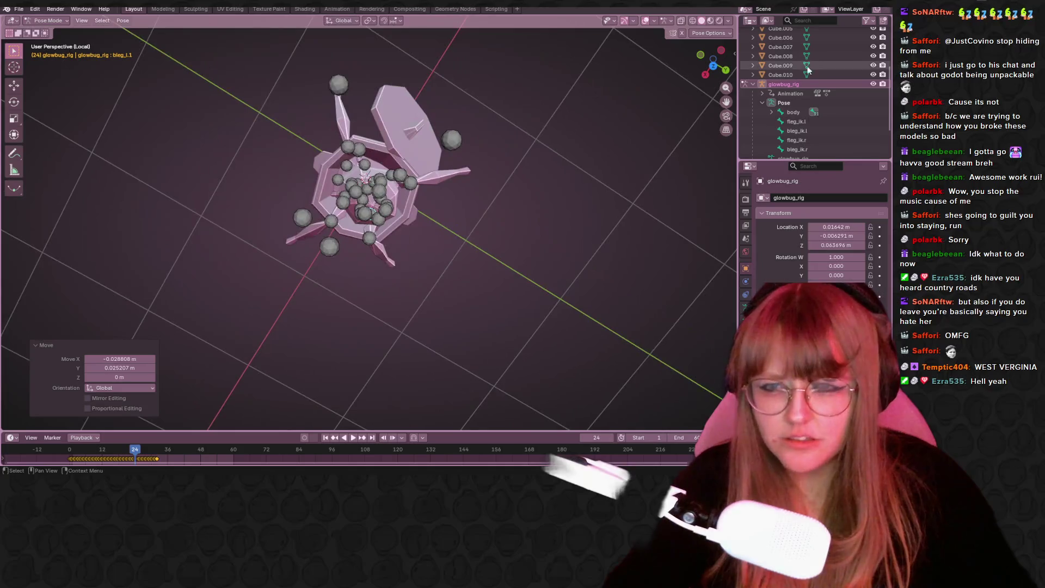
Hide the glowbug_rig to inspect the mesh alone, then show the bones again.
{"action": "left_click", "coordinate": [873, 84]}
{"action": "mouse_move", "coordinate": [489, 245]}
{"action": "middle_mouse_down"}
{"action": "mouse_move", "coordinate": [390, 263]}
{"action": "mouse_move", "coordinate": [531, 275]}
{"action": "mouse_move", "coordinate": [445, 204]}
{"action": "mouse_move", "coordinate": [359, 213]}
{"action": "mouse_move", "coordinate": [498, 144]}
{"action": "mouse_move", "coordinate": [411, 121]}
{"action": "mouse_move", "coordinate": [348, 125]}
{"action": "mouse_move", "coordinate": [298, 69]}
{"action": "mouse_move", "coordinate": [299, 203]}
{"action": "mouse_move", "coordinate": [567, 175]}
{"action": "middle_mouse_up"}
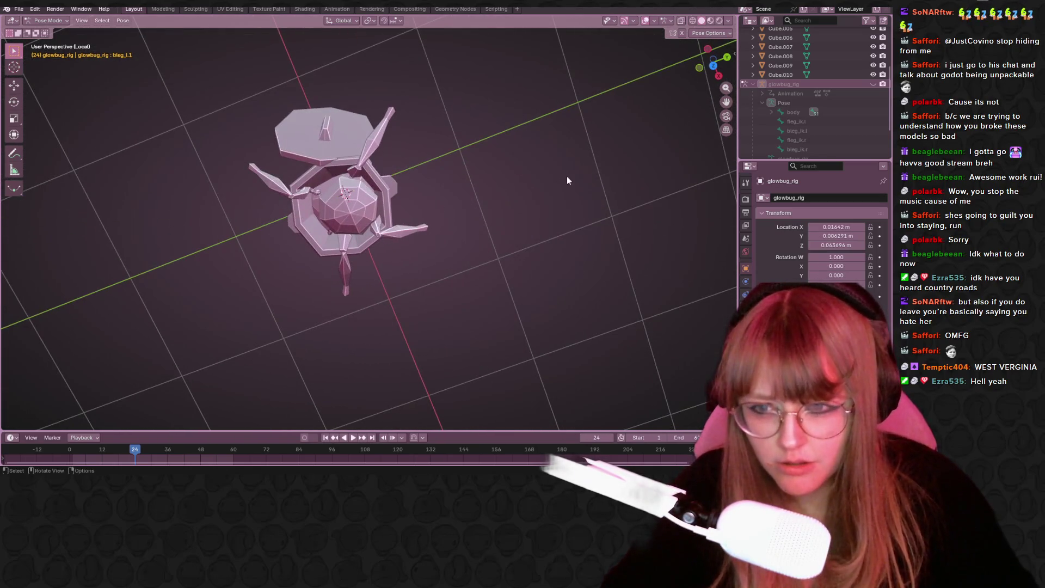
{"action": "left_click", "coordinate": [873, 84]}
Frame the bug in Top Orthographic view and start animation playback with Space.
{"action": "scroll", "coordinate": [440, 228], "scroll_direction": "up", "scroll_amount": 4}
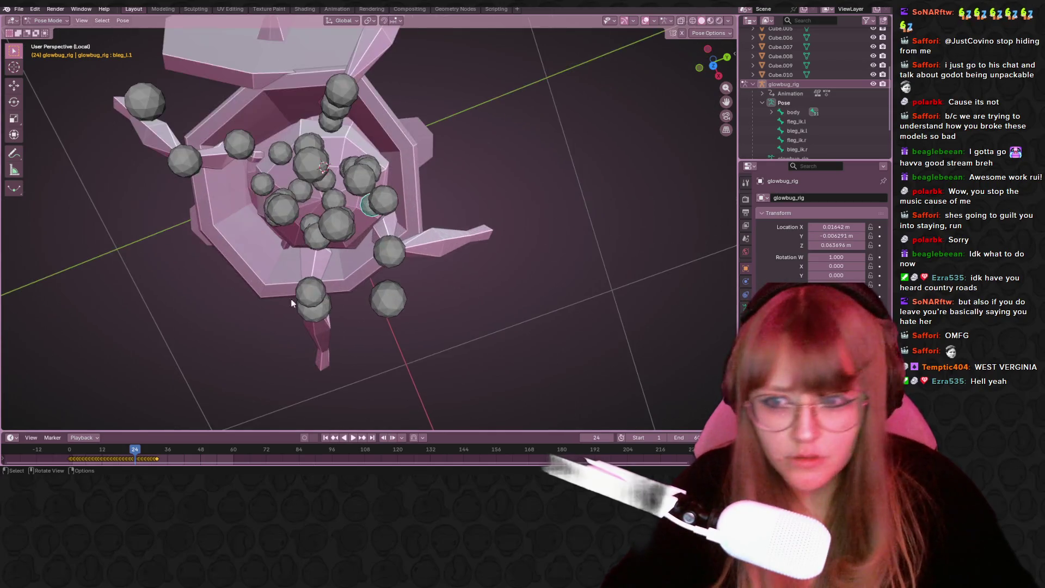
{"action": "mouse_move", "coordinate": [441, 228]}
{"action": "middle_mouse_down"}
{"action": "mouse_move", "coordinate": [482, 165]}
{"action": "mouse_move", "coordinate": [452, 191]}
{"action": "mouse_move", "coordinate": [501, 139]}
{"action": "mouse_move", "coordinate": [415, 65]}
{"action": "mouse_move", "coordinate": [370, 125]}
{"action": "mouse_move", "coordinate": [305, 168]}
{"action": "middle_mouse_up"}
{"action": "left_click", "coordinate": [423, 194]}
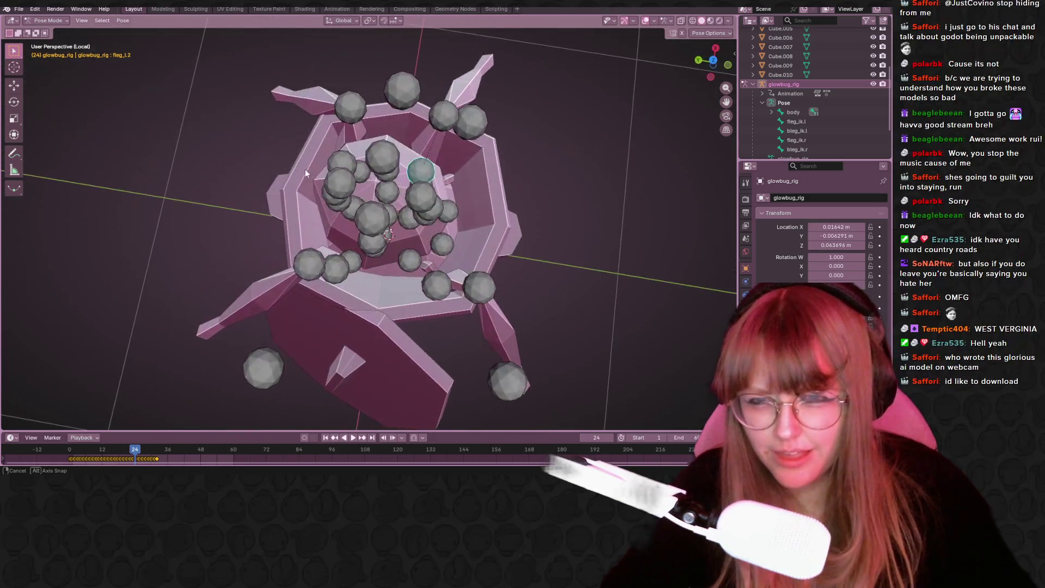
{"action": "left_click", "coordinate": [710, 59]}
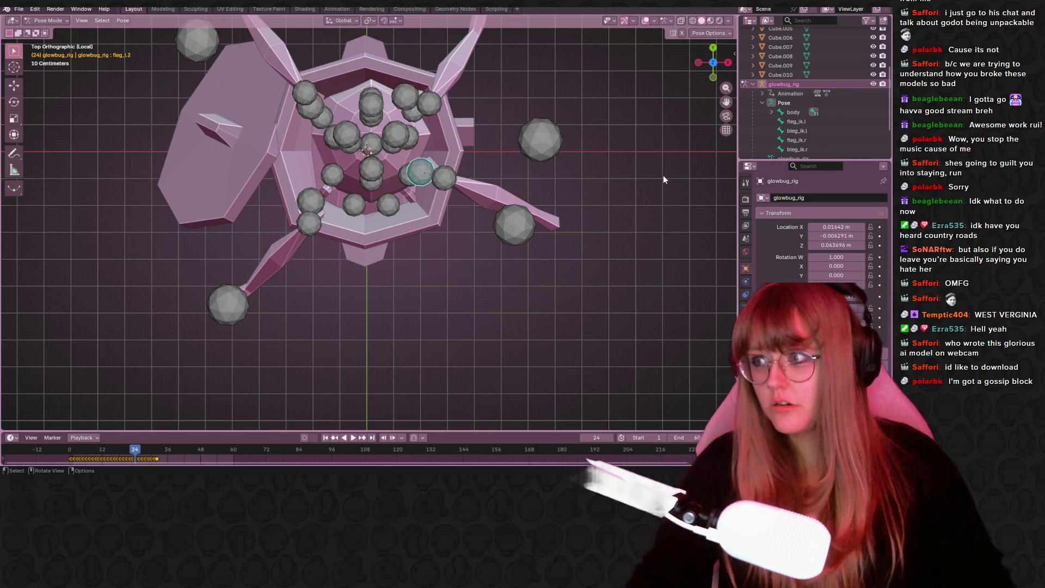
{"action": "scroll", "coordinate": [609, 157], "scroll_direction": "up", "scroll_amount": 1}
{"action": "mouse_move", "coordinate": [609, 156]}
{"action": "middle_mouse_down", "text": "shift"}
{"action": "mouse_move", "coordinate": [553, 155]}
{"action": "mouse_move", "coordinate": [540, 175]}
{"action": "middle_mouse_up", "text": "shift"}
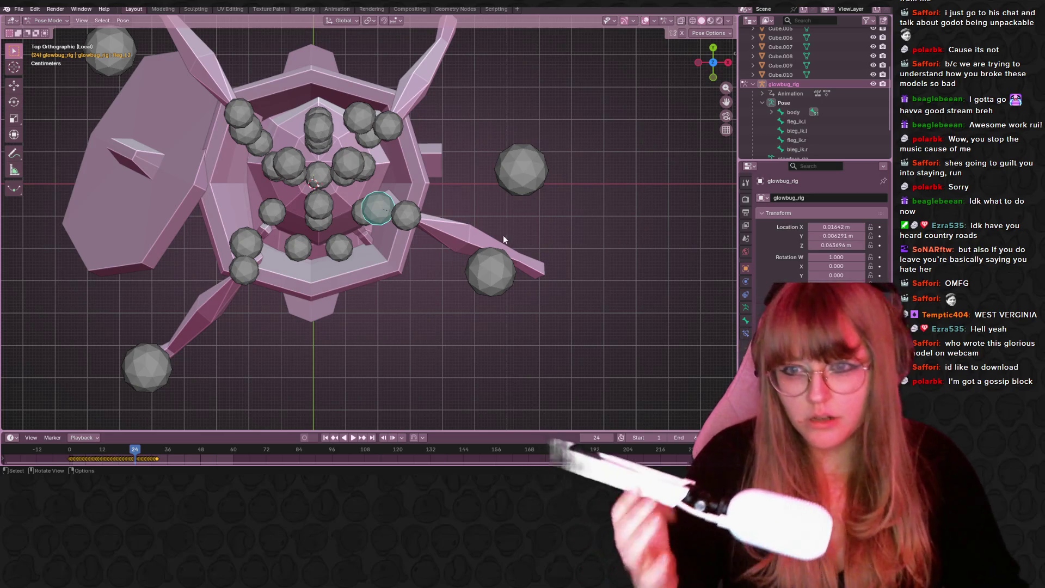
{"action": "key", "text": "space"}
Scrub the timeline playhead back to frame 0 and orbit to a higher front view of the rig.
{"action": "mouse_move", "coordinate": [492, 233]}
{"action": "middle_mouse_down"}
{"action": "mouse_move", "coordinate": [543, 262]}
{"action": "mouse_move", "coordinate": [498, 156]}
{"action": "mouse_move", "coordinate": [295, 401]}
{"action": "middle_mouse_up"}
{"action": "left_click_drag", "start_coordinate": [197, 450], "coordinate": [69, 457]}
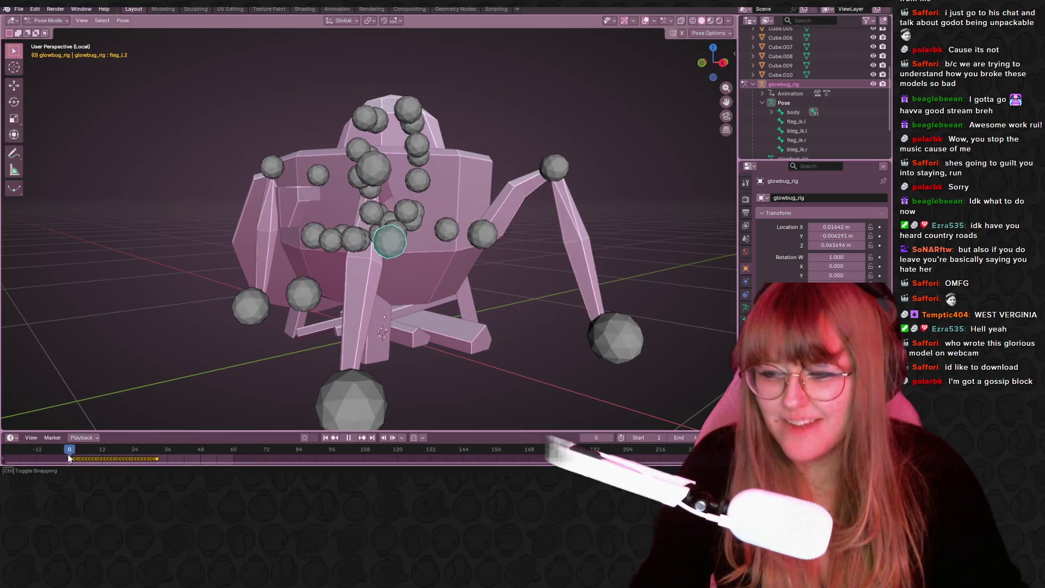
{"action": "mouse_move", "coordinate": [311, 121]}
{"action": "middle_mouse_down"}
{"action": "mouse_move", "coordinate": [527, 108]}
{"action": "mouse_move", "coordinate": [499, 106]}
{"action": "middle_mouse_up"}
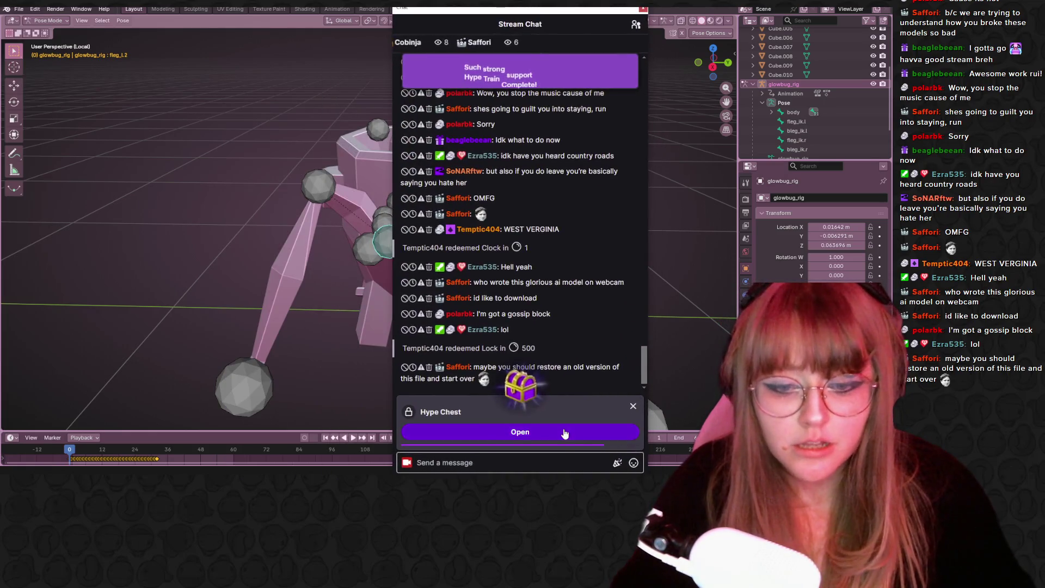
Open the Hype Chest for the HenloThere emote, then send 'Choo Chooo' with an emote in chat.
{"action": "left_click", "coordinate": [564, 432]}
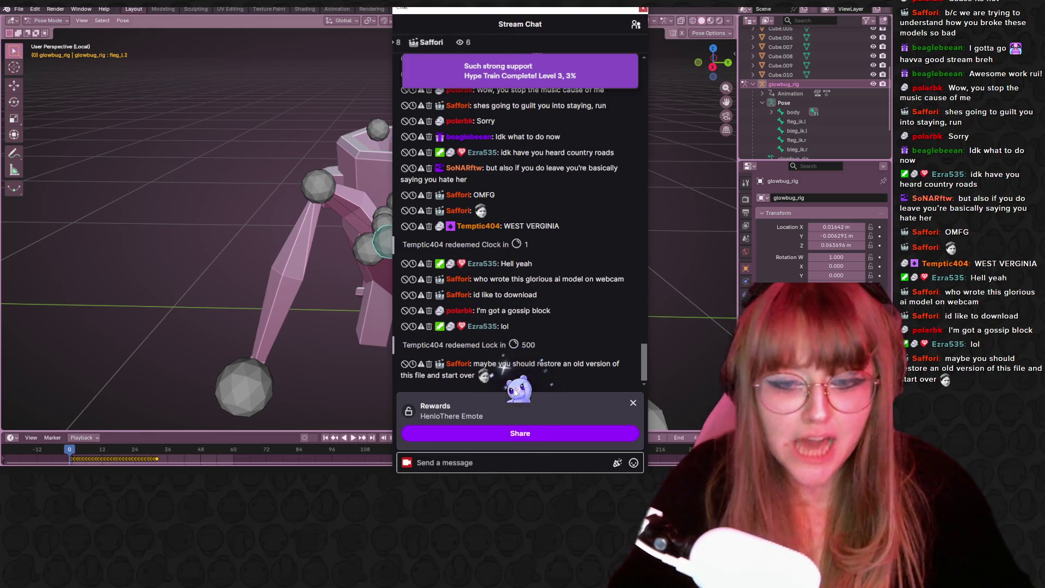
{"action": "left_click", "coordinate": [514, 440]}
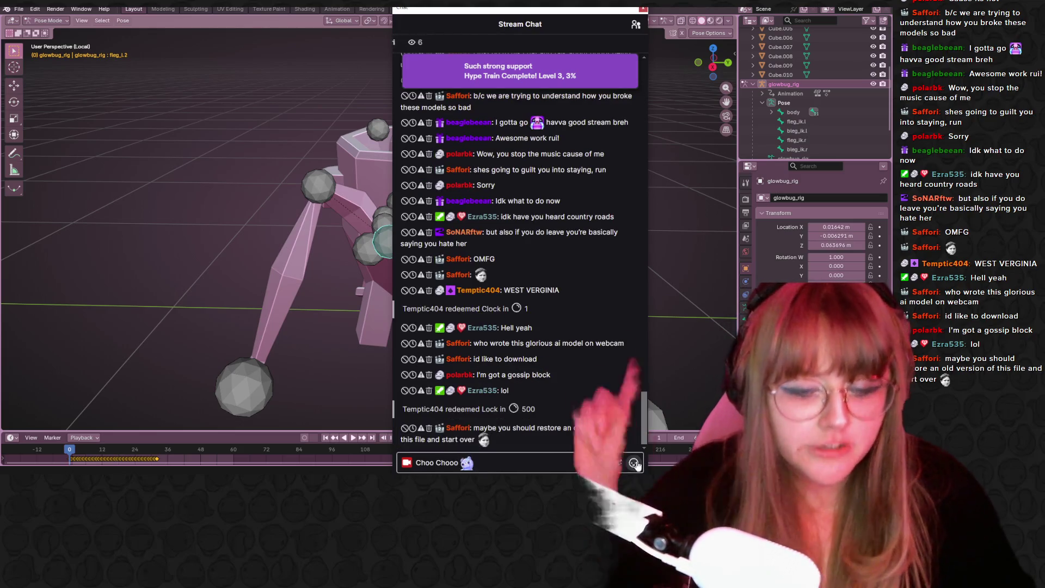
{"action": "left_click", "coordinate": [635, 464]}
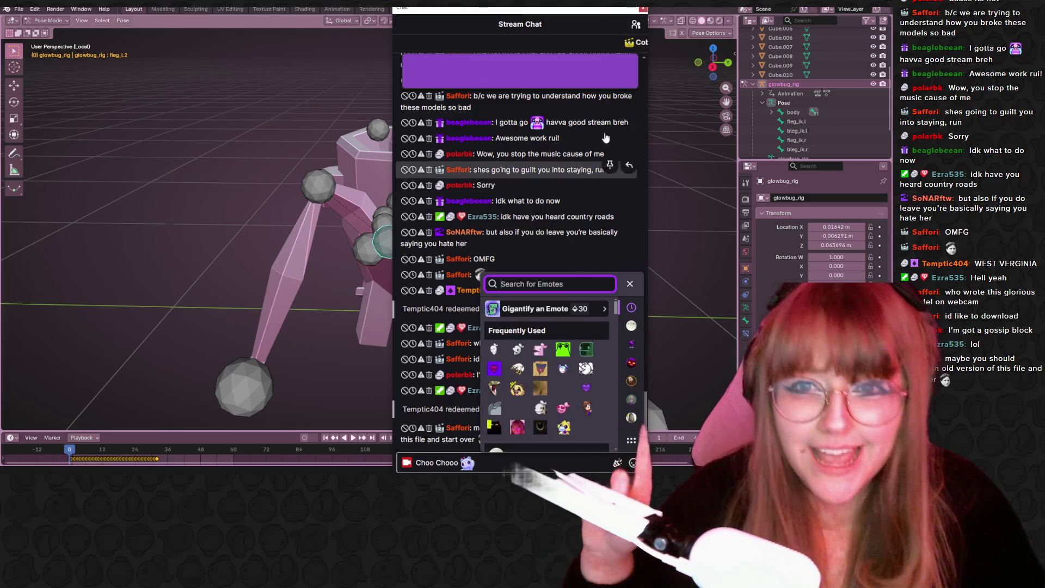
{"action": "left_click", "coordinate": [584, 469]}
{"action": "key", "text": "Return"}
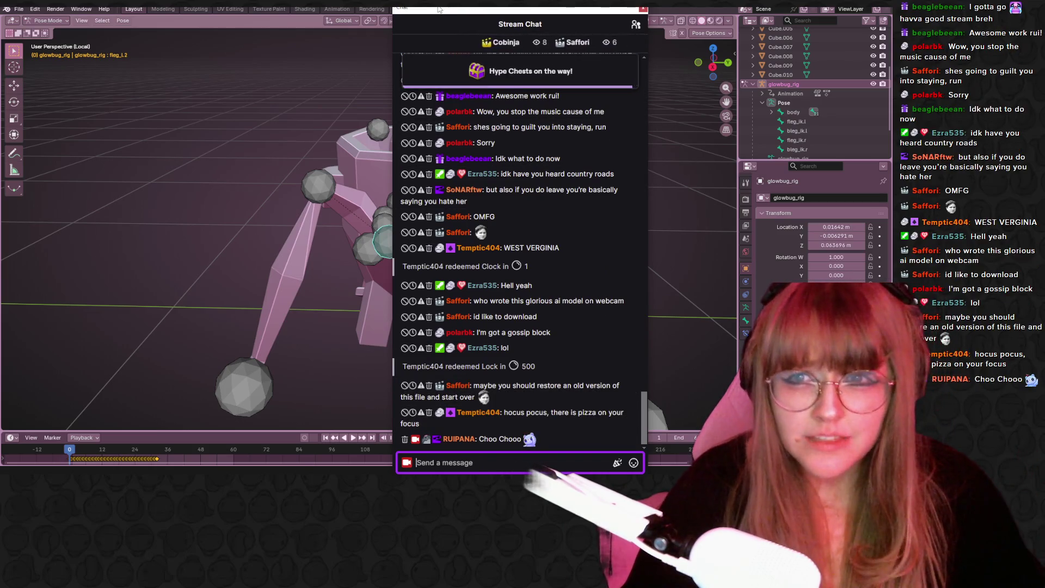
Move the chat window off the 3D view and frame the rig in an orthographic side view.
{"action": "mouse_move", "coordinate": [429, 11]}
{"action": "left_mouse_down"}
{"action": "mouse_move", "coordinate": [0, 33]}
{"action": "mouse_move", "coordinate": [0, 90]}
{"action": "mouse_move", "coordinate": [82, 147]}
{"action": "mouse_move", "coordinate": [76, 131]}
{"action": "mouse_move", "coordinate": [0, 130]}
{"action": "mouse_move", "coordinate": [198, 136]}
{"action": "mouse_move", "coordinate": [199, 152]}
{"action": "mouse_move", "coordinate": [157, 161]}
{"action": "mouse_move", "coordinate": [0, 161]}
{"action": "left_mouse_up"}
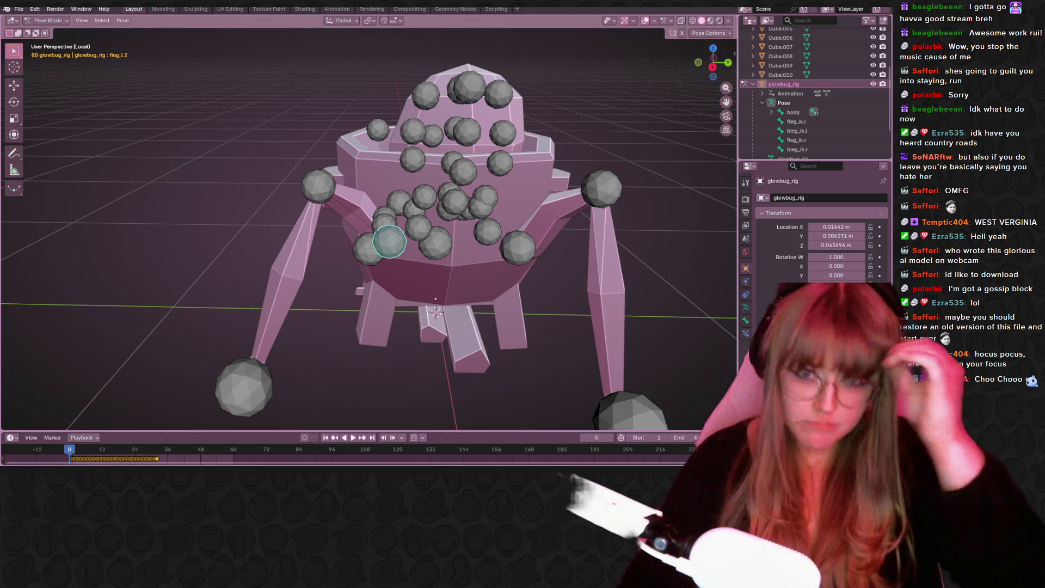
{"action": "mouse_move", "coordinate": [647, 291]}
{"action": "middle_mouse_down"}
{"action": "mouse_move", "coordinate": [469, 195]}
{"action": "mouse_move", "coordinate": [411, 197]}
{"action": "middle_mouse_up"}
{"action": "scroll", "coordinate": [409, 193], "scroll_direction": "down", "scroll_amount": 2}
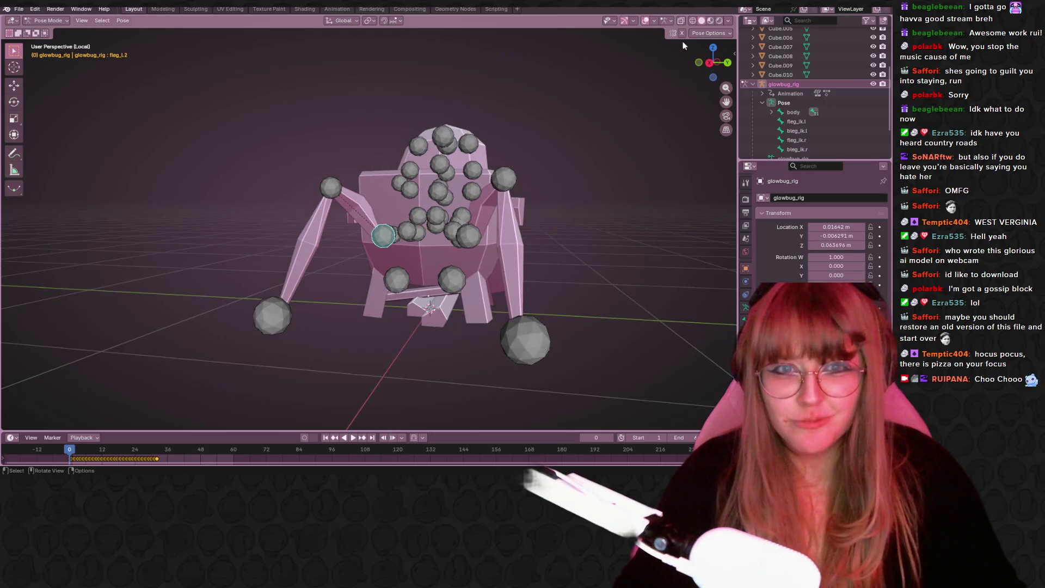
{"action": "left_click", "coordinate": [725, 65]}
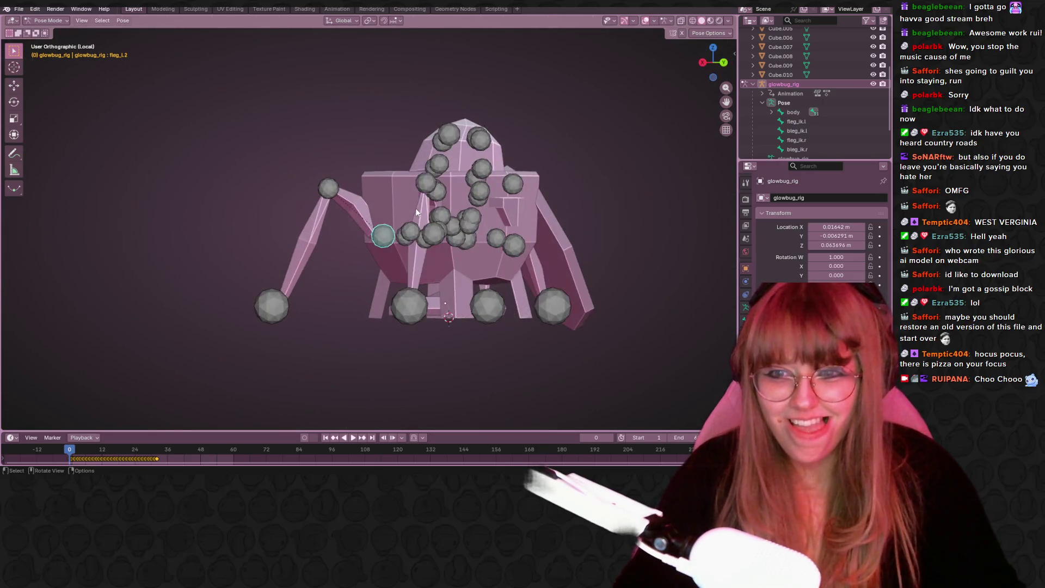
{"action": "middle_click_drag", "start_coordinate": [416, 208], "coordinate": [370, 204]}
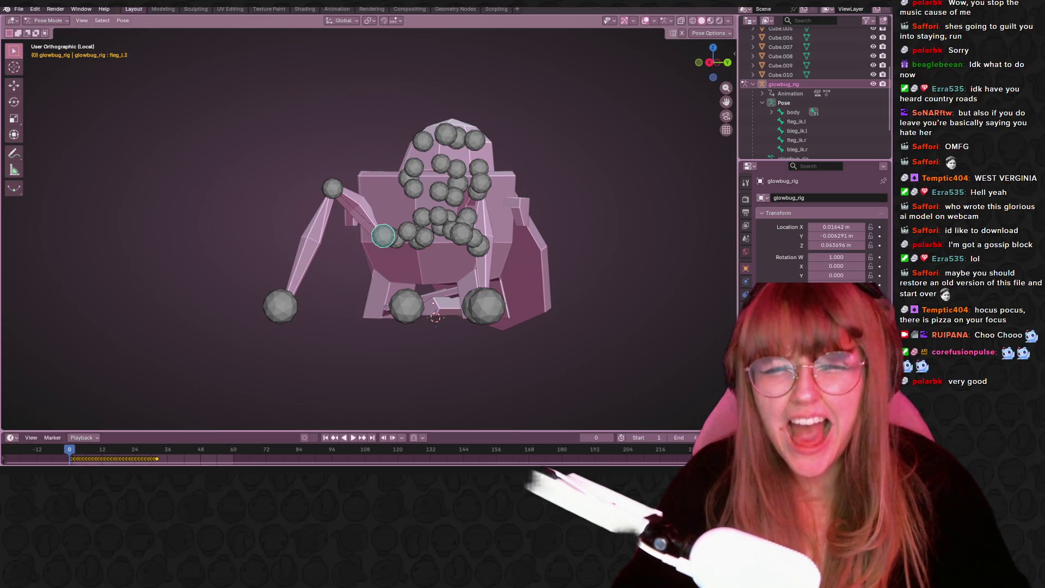
{"action": "scroll", "coordinate": [396, 207], "scroll_direction": "up", "scroll_amount": 2}
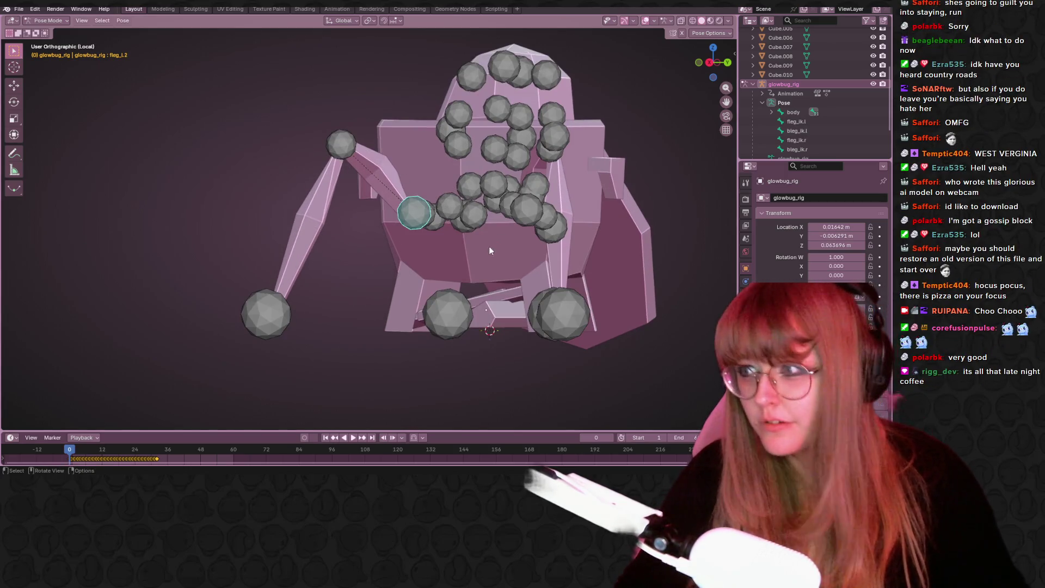
Rotate the front left leg bone up 33.3° and shift it from side and top views.
{"action": "key", "text": "r"}
{"action": "left_click", "coordinate": [438, 118]}
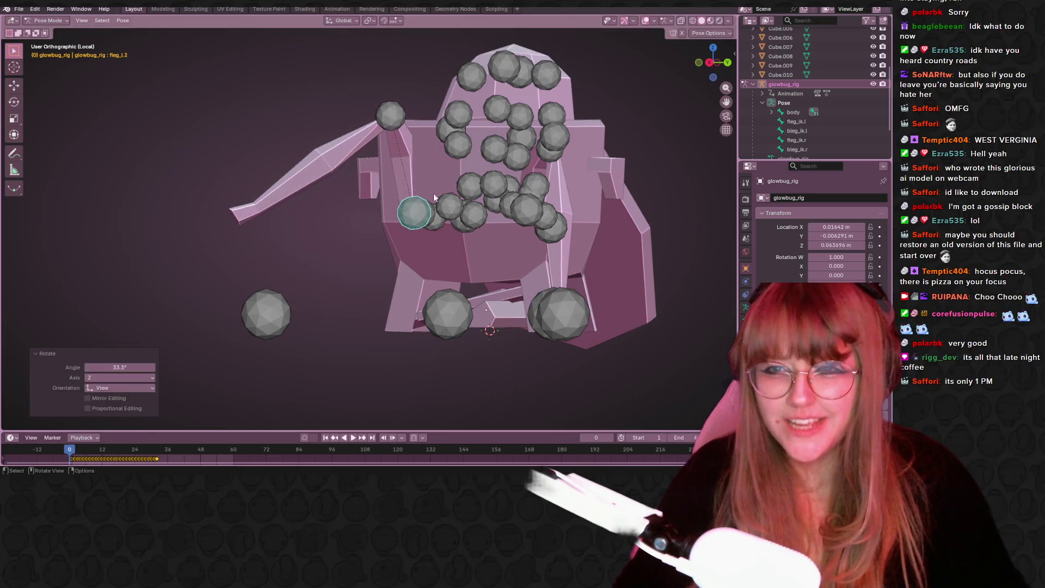
{"action": "key", "text": "g"}
{"action": "left_click", "coordinate": [434, 200]}
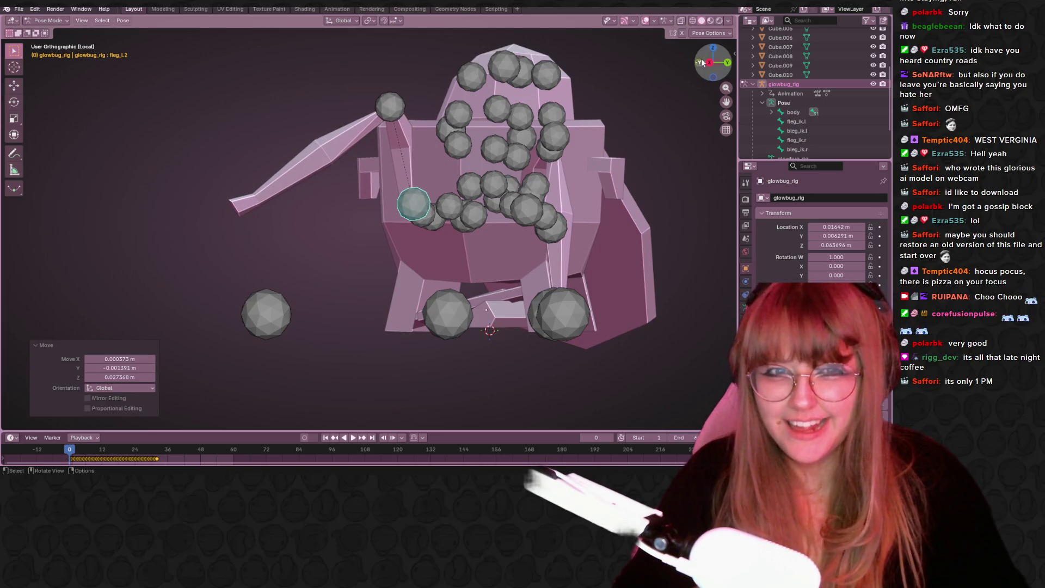
{"action": "left_click", "coordinate": [713, 49]}
{"action": "key", "text": "g"}
{"action": "left_click", "coordinate": [447, 161]}
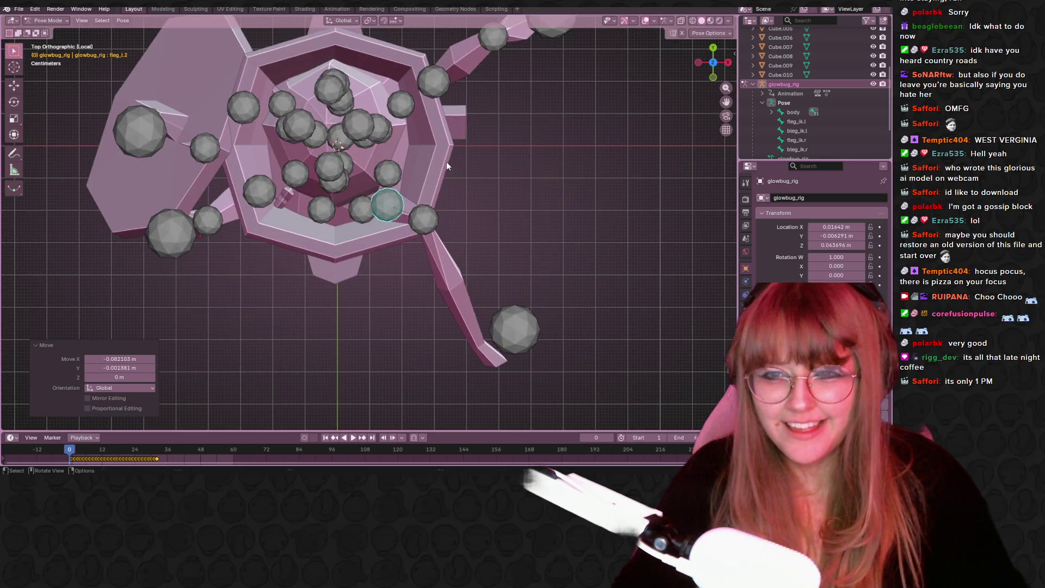
Rotate the upper leg bone fleg_l.3 outward to -22.1° about Z.
{"action": "left_click", "coordinate": [728, 63]}
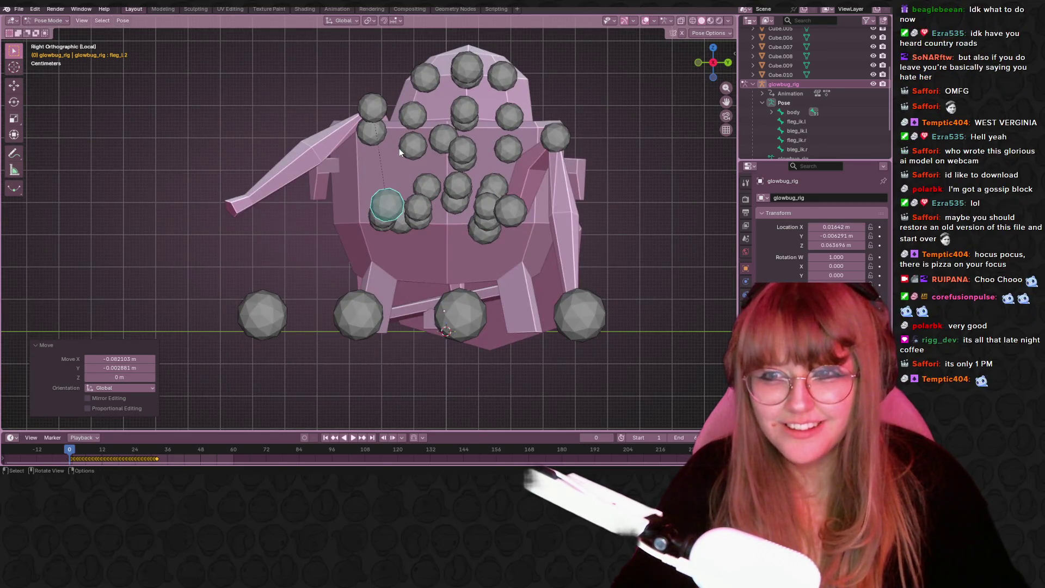
{"action": "left_click", "coordinate": [360, 116]}
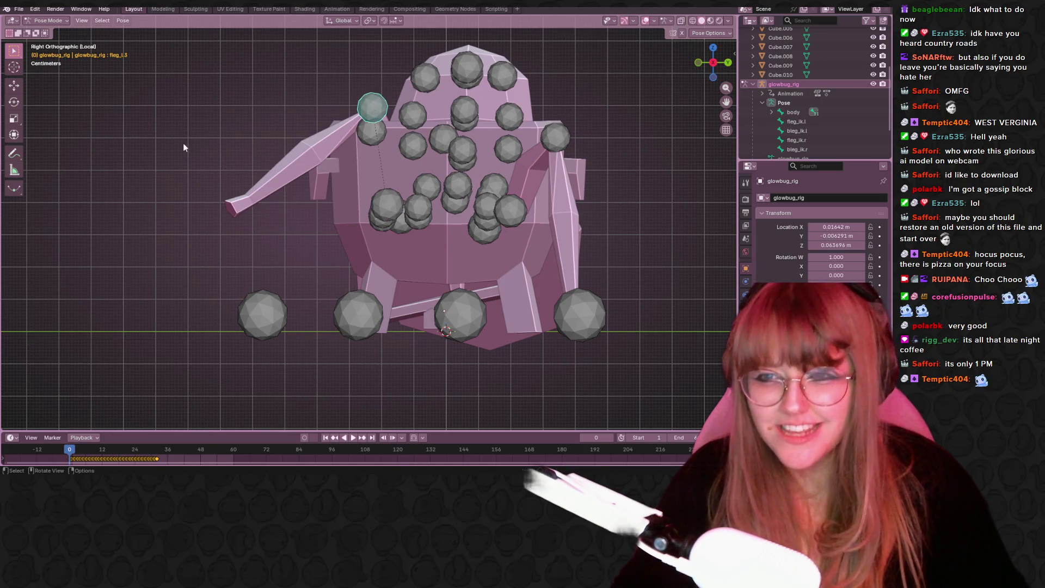
{"action": "key", "text": "r"}
{"action": "left_click", "coordinate": [217, 208]}
{"action": "mouse_move", "coordinate": [218, 207]}
{"action": "middle_mouse_down"}
{"action": "mouse_move", "coordinate": [543, 228]}
{"action": "mouse_move", "coordinate": [700, 256]}
{"action": "mouse_move", "coordinate": [701, 229]}
{"action": "middle_mouse_up"}
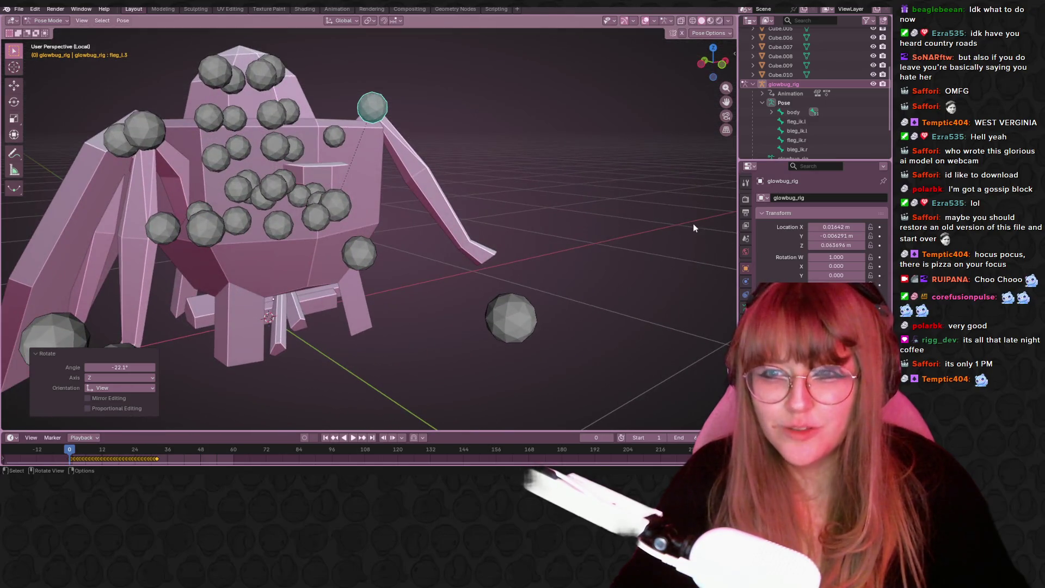
{"action": "key", "text": "r"}
{"action": "left_click", "coordinate": [709, 193]}
{"action": "key", "text": "s"}
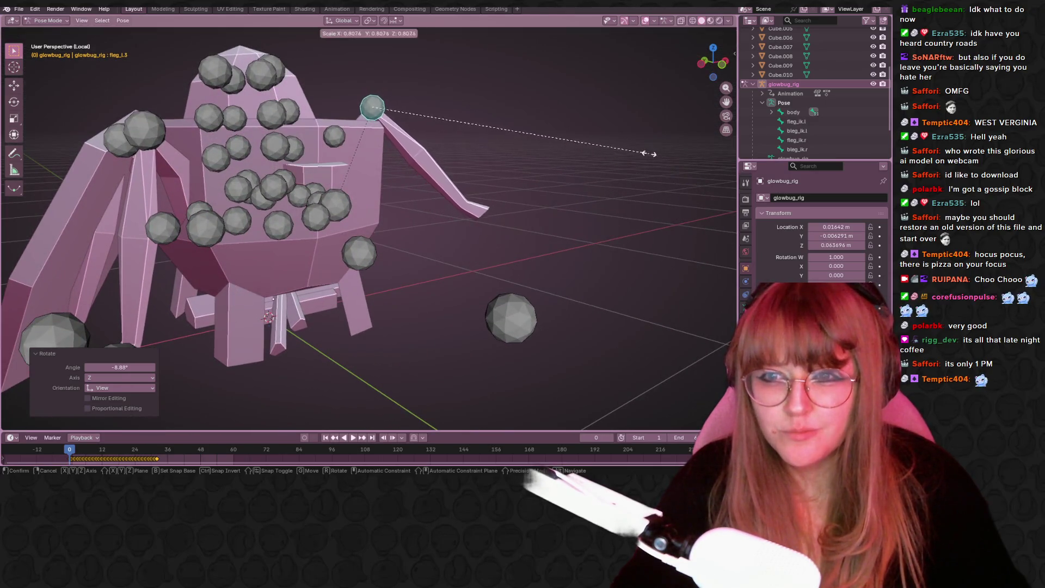
{"action": "left_click", "coordinate": [645, 154]}
{"action": "left_click", "coordinate": [637, 150]}
{"action": "mouse_move", "coordinate": [637, 150]}
{"action": "middle_mouse_down"}
{"action": "mouse_move", "coordinate": [488, 225]}
{"action": "mouse_move", "coordinate": [416, 173]}
{"action": "mouse_move", "coordinate": [304, 257]}
{"action": "middle_mouse_up"}
Select bleg_l.2 and frame the back legs in Back Orthographic view.
{"action": "left_click", "coordinate": [263, 250]}
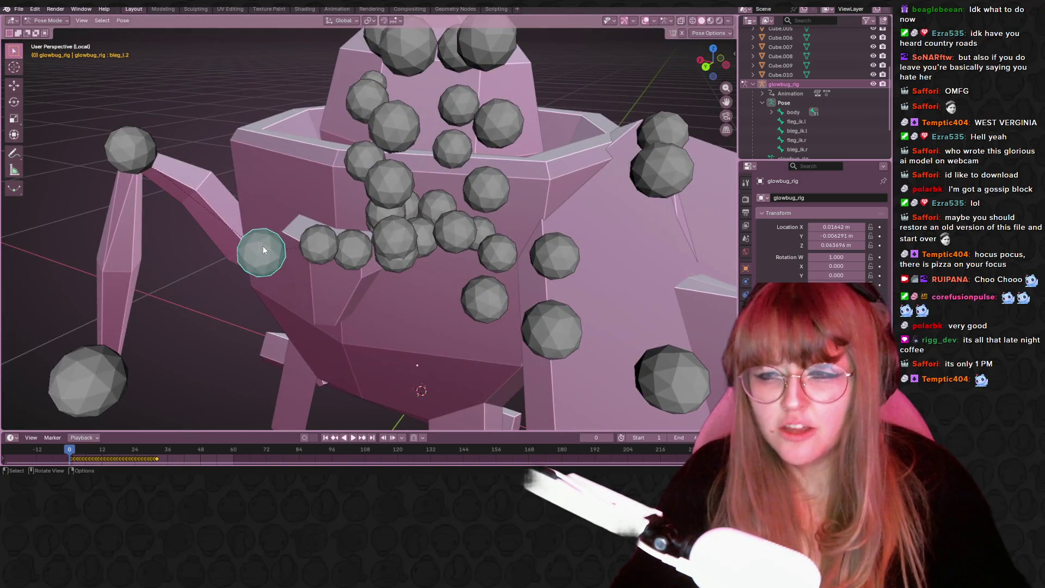
{"action": "scroll", "coordinate": [262, 249], "scroll_direction": "down", "scroll_amount": 5}
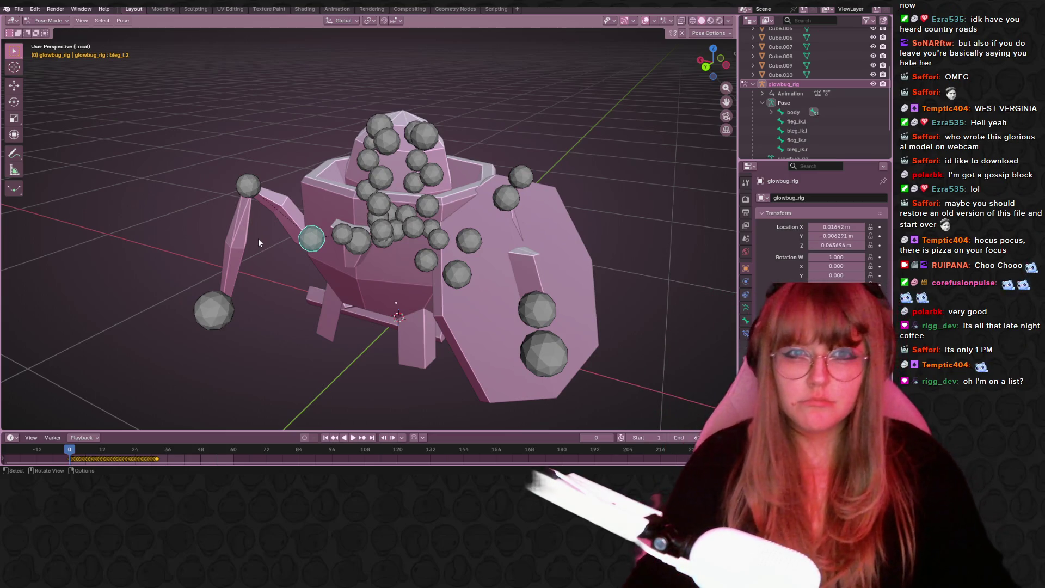
{"action": "left_click", "coordinate": [706, 65]}
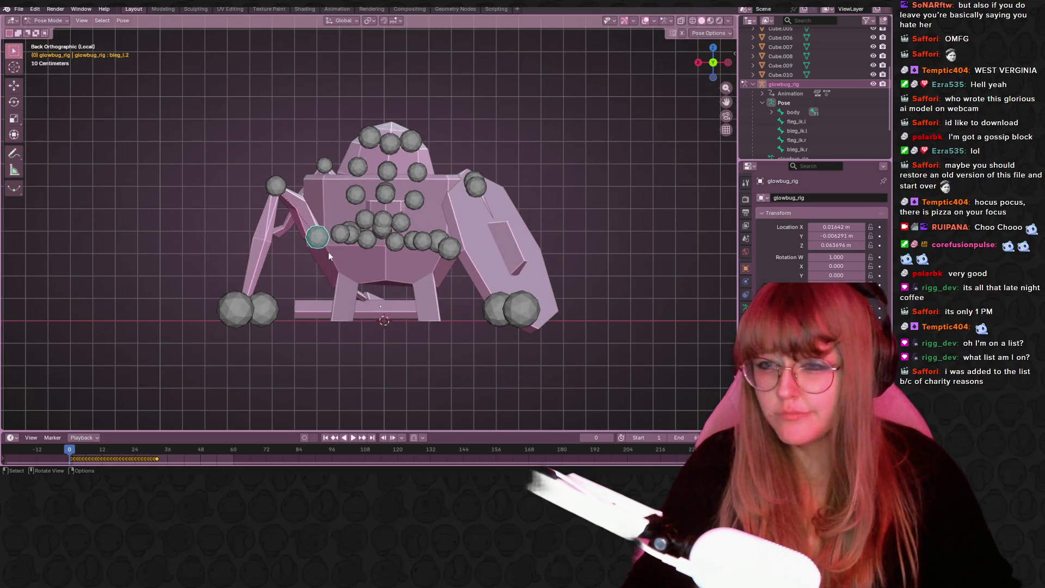
{"action": "middle_click_drag", "start_coordinate": [254, 239], "coordinate": [344, 213], "text": "shift"}
{"action": "scroll", "coordinate": [380, 212], "scroll_direction": "up", "scroll_amount": 3}
{"action": "mouse_move", "coordinate": [418, 210]}
{"action": "middle_mouse_down", "text": "shift"}
{"action": "mouse_move", "coordinate": [612, 199]}
{"action": "mouse_move", "coordinate": [455, 230]}
{"action": "middle_mouse_up", "text": "shift"}
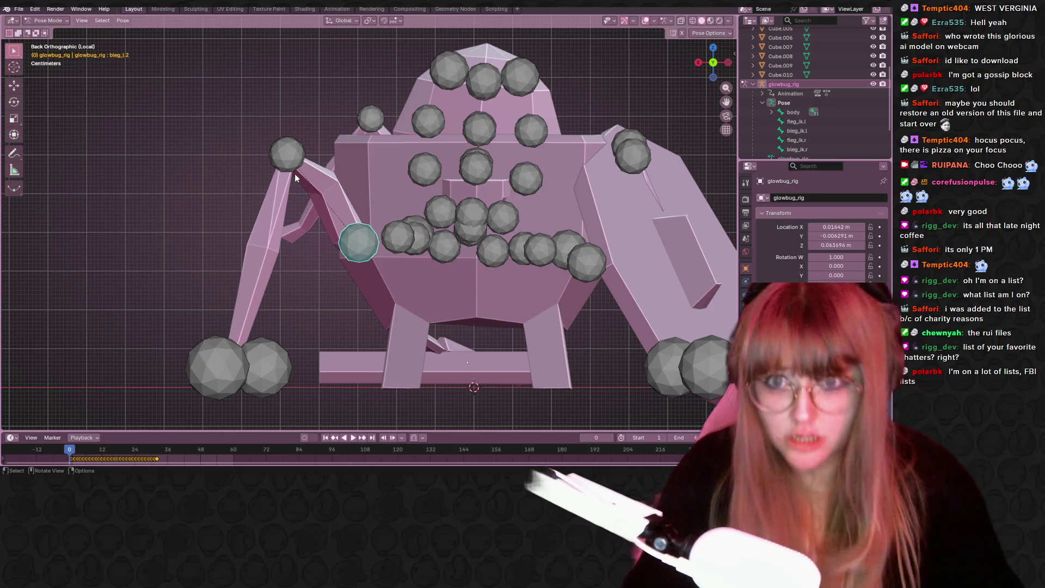
{"action": "middle_click_drag", "start_coordinate": [347, 185], "coordinate": [375, 187], "text": "shift"}
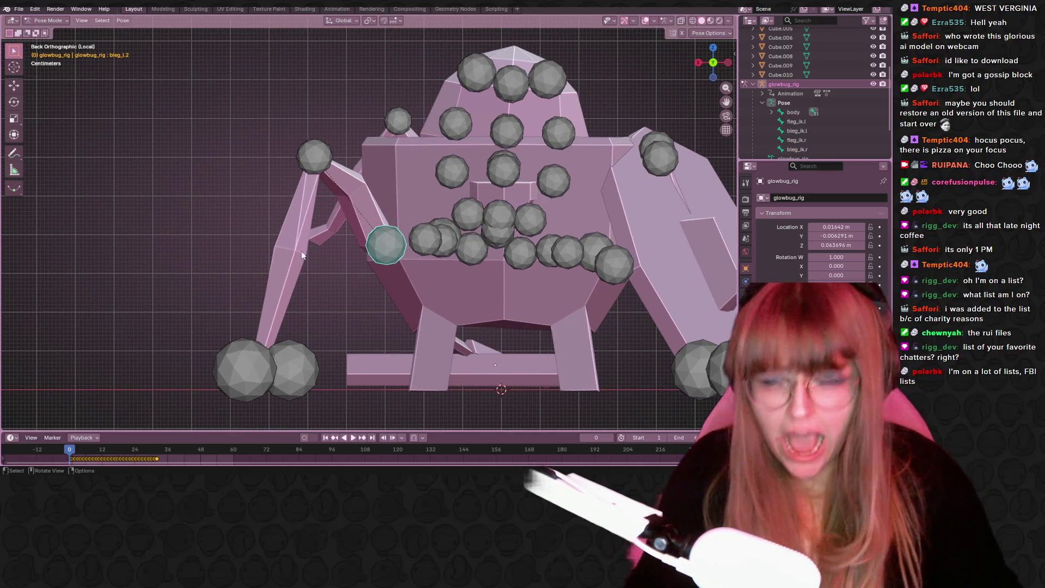
Rotate bleg_l.2 17° and move it -0.07082 m X, -0.085224 m Y from the top view.
{"action": "key", "text": "r"}
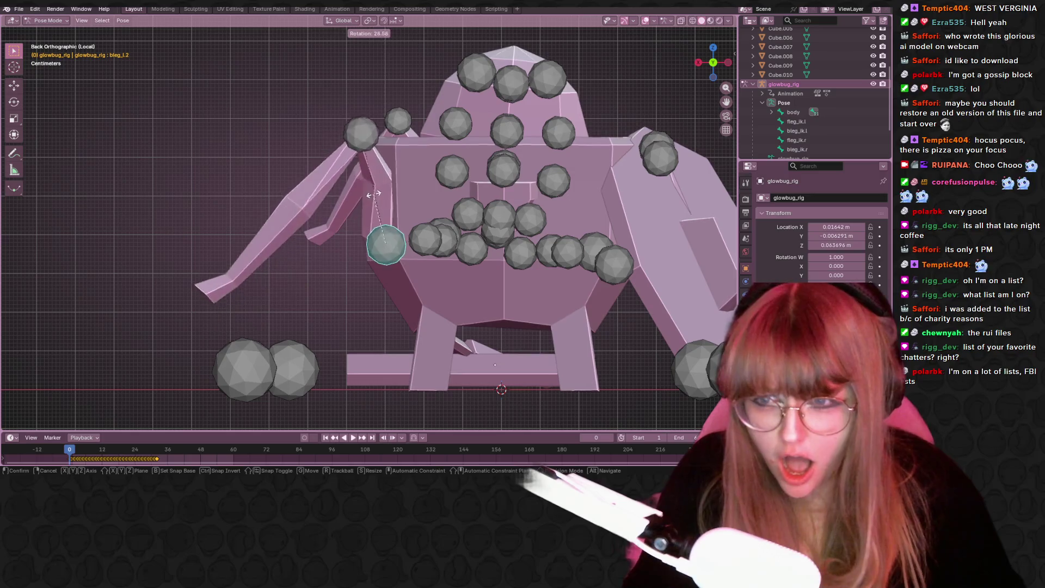
{"action": "left_click", "coordinate": [414, 235]}
{"action": "key", "text": "g"}
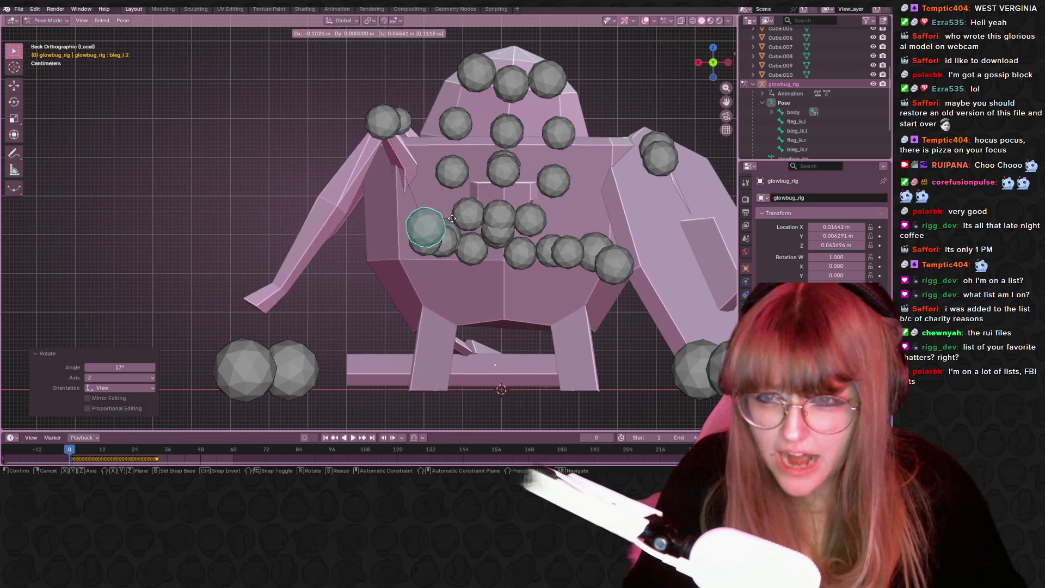
{"action": "left_click", "coordinate": [454, 217]}
{"action": "left_click", "coordinate": [713, 49]}
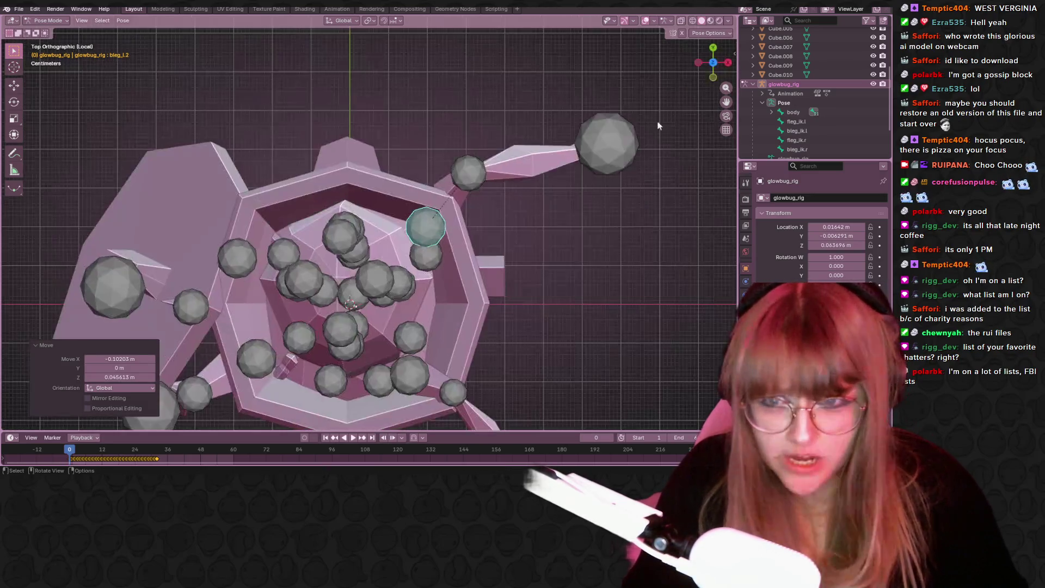
{"action": "key", "text": "g"}
{"action": "left_click", "coordinate": [396, 262]}
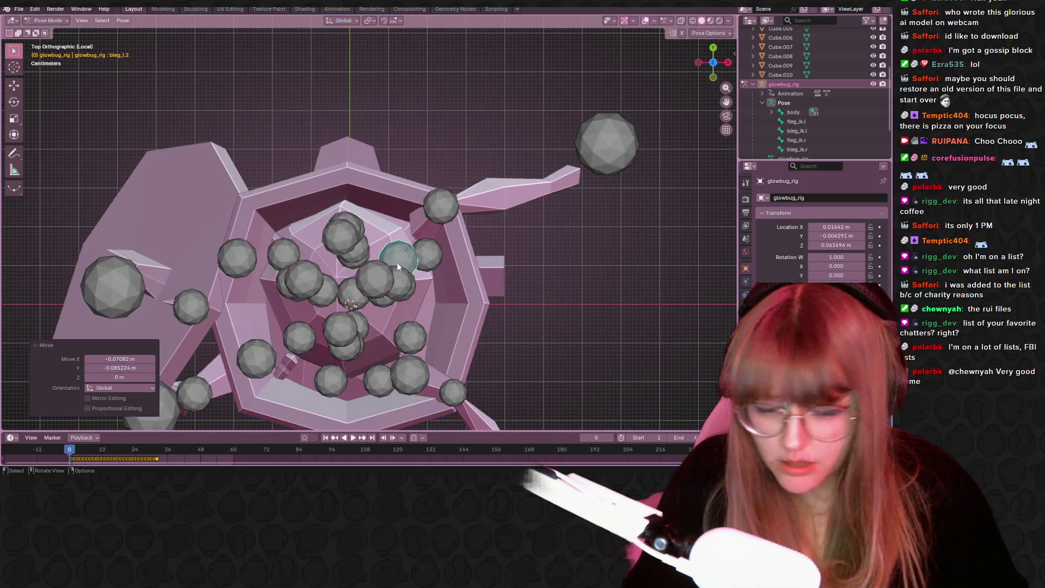